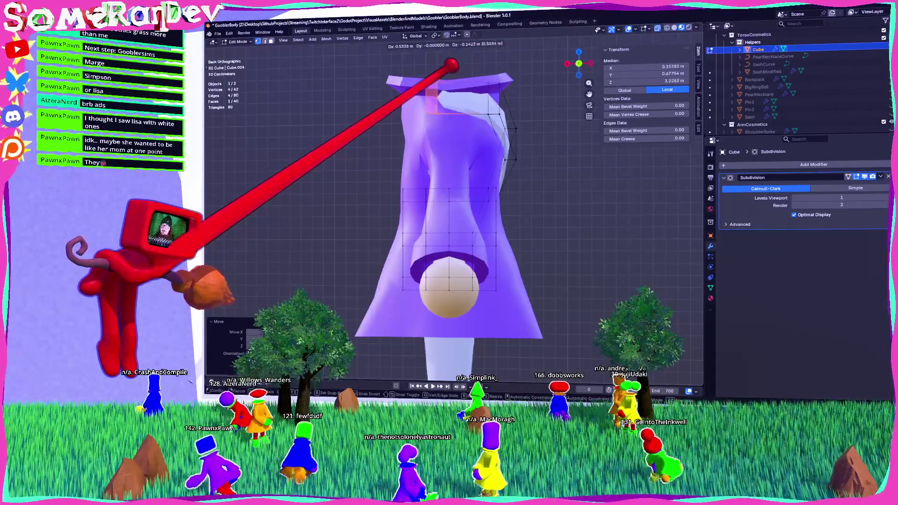
Rotate vest vertices and move an edge to start fitting the shell around the robe.
{"action": "middle_click_drag", "start_coordinate": [449, 210], "coordinate": [455, 172]}
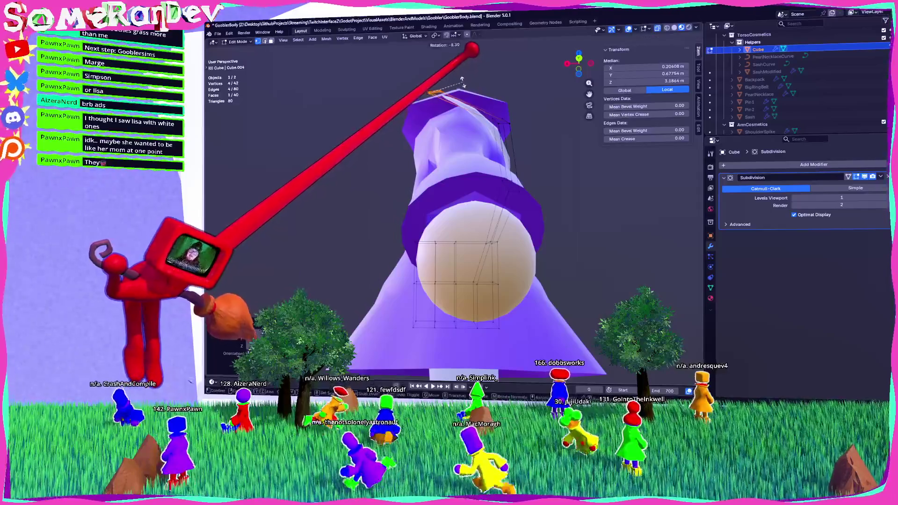
{"action": "left_click", "coordinate": [456, 74]}
{"action": "middle_click_drag", "start_coordinate": [456, 74], "coordinate": [450, 149]}
{"action": "left_click", "coordinate": [450, 150]}
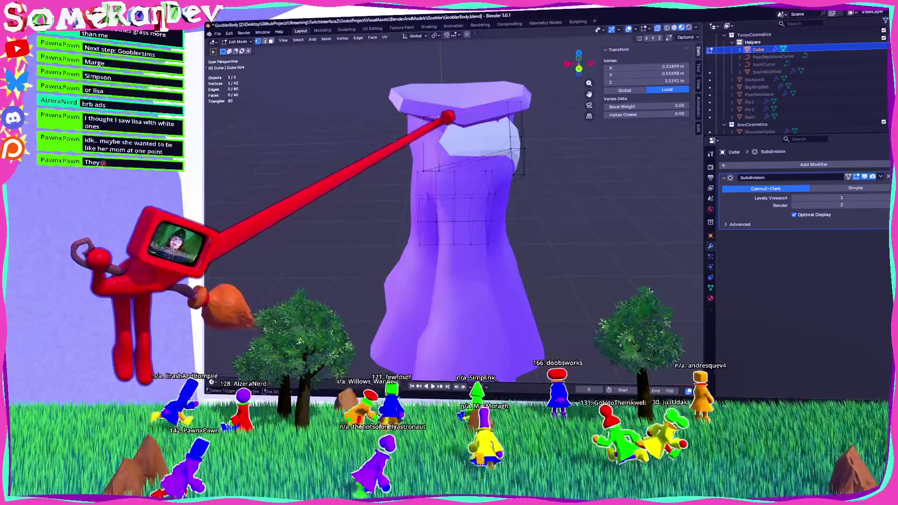
{"action": "left_click", "coordinate": [450, 147]}
{"action": "left_click", "coordinate": [521, 77], "text": "shift"}
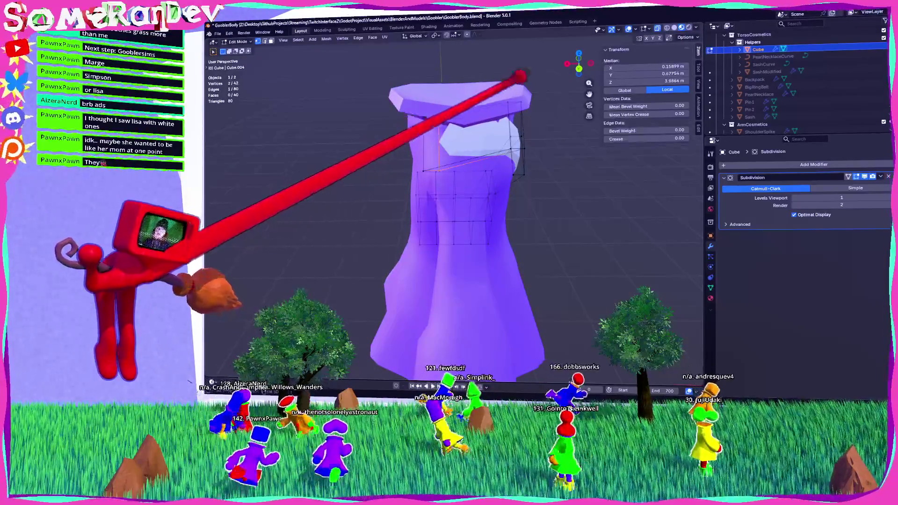
{"action": "key", "text": "shift+KP_7"}
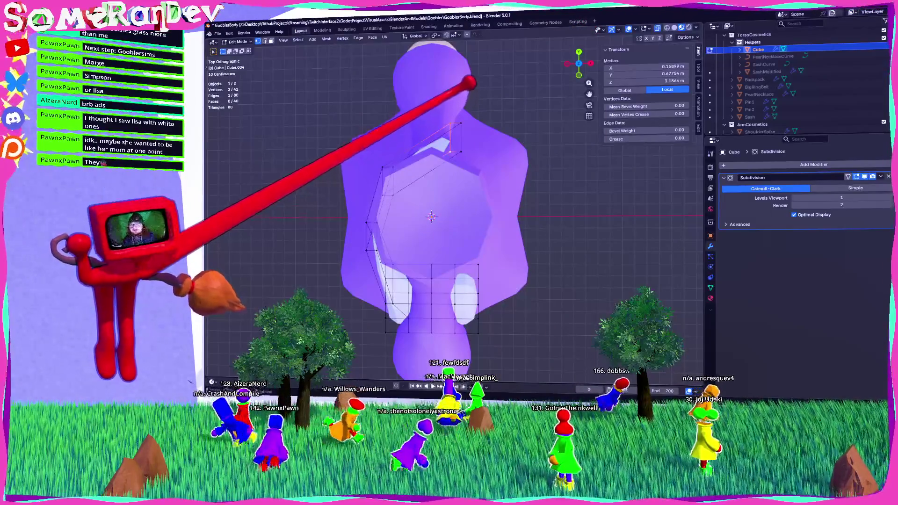
{"action": "left_click", "coordinate": [473, 91]}
{"action": "mouse_move", "coordinate": [472, 91]}
{"action": "middle_mouse_down"}
{"action": "mouse_move", "coordinate": [449, 78]}
{"action": "mouse_move", "coordinate": [397, 93]}
{"action": "mouse_move", "coordinate": [418, 146]}
{"action": "mouse_move", "coordinate": [360, 85]}
{"action": "mouse_move", "coordinate": [517, 129]}
{"action": "mouse_move", "coordinate": [517, 150]}
{"action": "mouse_move", "coordinate": [549, 153]}
{"action": "middle_mouse_up"}
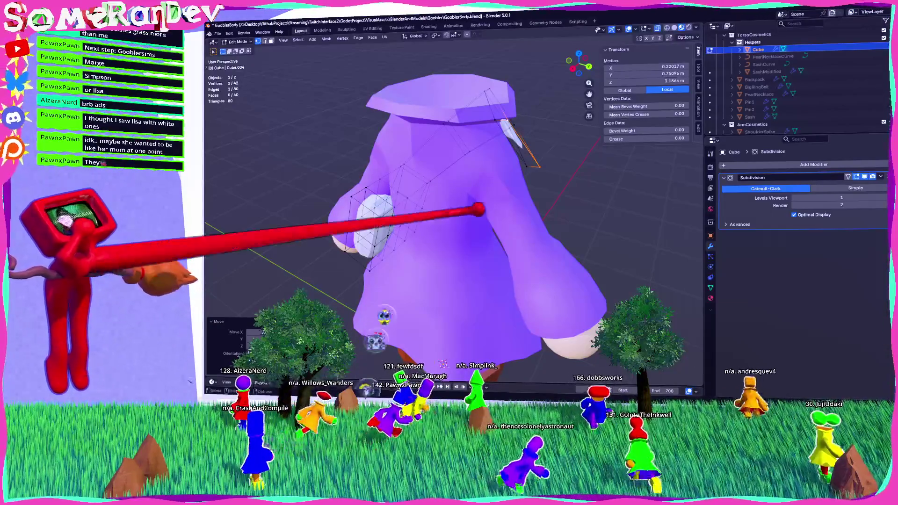
Move a vest face into a new position, checking it from the back view.
{"action": "middle_click_drag", "start_coordinate": [381, 317], "coordinate": [446, 354]}
{"action": "left_click", "coordinate": [479, 164]}
{"action": "middle_click_drag", "start_coordinate": [480, 163], "coordinate": [459, 178]}
{"action": "left_click", "coordinate": [573, 65]}
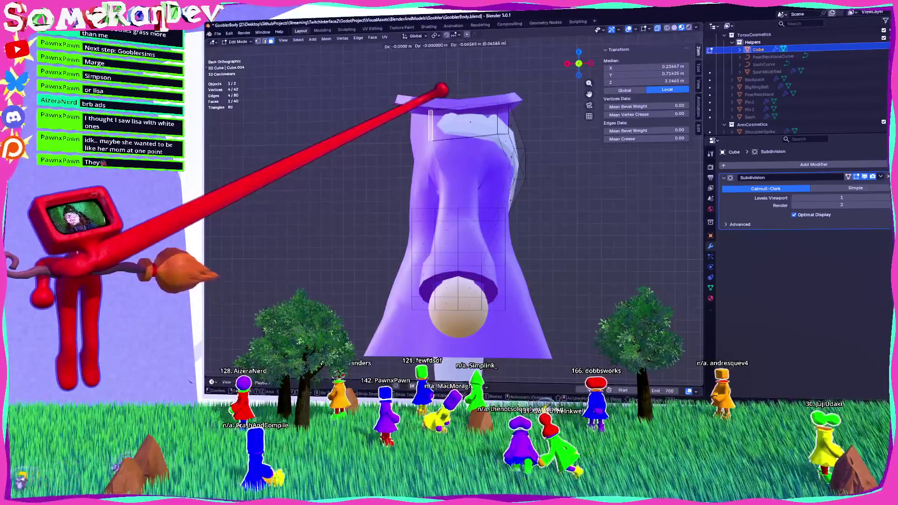
{"action": "left_click", "coordinate": [449, 96]}
{"action": "mouse_move", "coordinate": [471, 105]}
{"action": "middle_mouse_down"}
{"action": "mouse_move", "coordinate": [491, 97]}
{"action": "mouse_move", "coordinate": [465, 88]}
{"action": "mouse_move", "coordinate": [459, 77]}
{"action": "mouse_move", "coordinate": [467, 75]}
{"action": "mouse_move", "coordinate": [482, 146]}
{"action": "middle_mouse_up"}
Move another vest edge slightly to refine the shell's fit.
{"action": "left_click", "coordinate": [485, 122]}
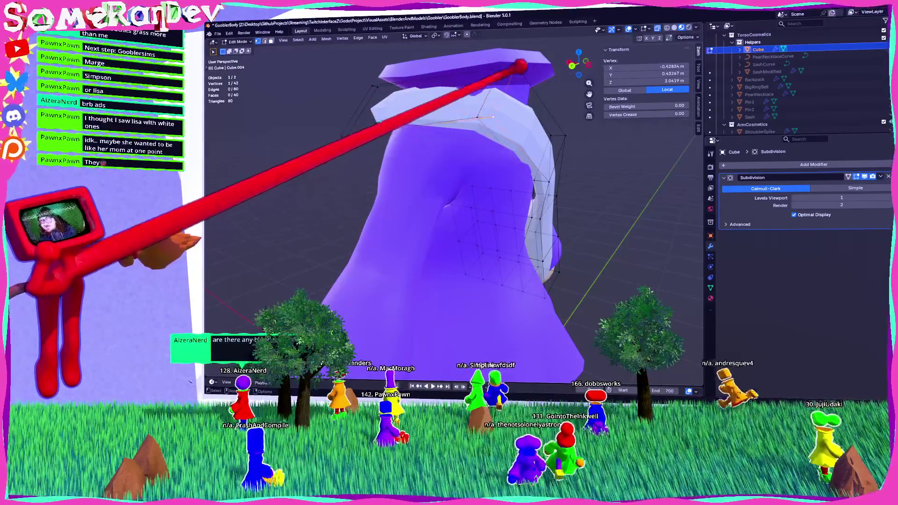
{"action": "mouse_move", "coordinate": [544, 36]}
{"action": "middle_mouse_down"}
{"action": "mouse_move", "coordinate": [556, 92]}
{"action": "mouse_move", "coordinate": [523, 69]}
{"action": "mouse_move", "coordinate": [578, 204]}
{"action": "mouse_move", "coordinate": [582, 185]}
{"action": "mouse_move", "coordinate": [510, 190]}
{"action": "middle_mouse_up"}
{"action": "left_click", "coordinate": [523, 69]}
{"action": "key", "text": "g"}
{"action": "left_click", "coordinate": [545, 177]}
In face select mode, move vest faces to wrap the shell around the robe.
{"action": "key", "text": "3"}
{"action": "left_click", "coordinate": [416, 189]}
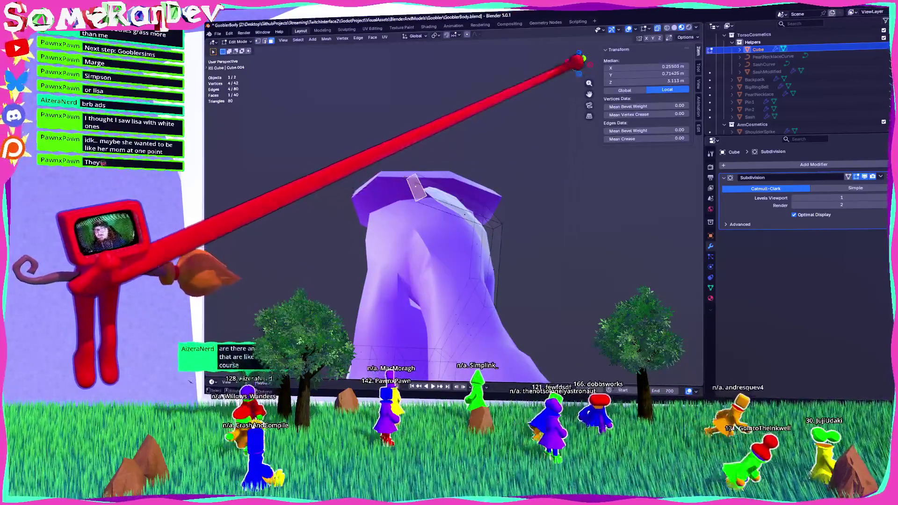
{"action": "key", "text": "ctrl+KP_1"}
{"action": "middle_click_drag", "start_coordinate": [460, 200], "coordinate": [412, 192]}
{"action": "key", "text": "g"}
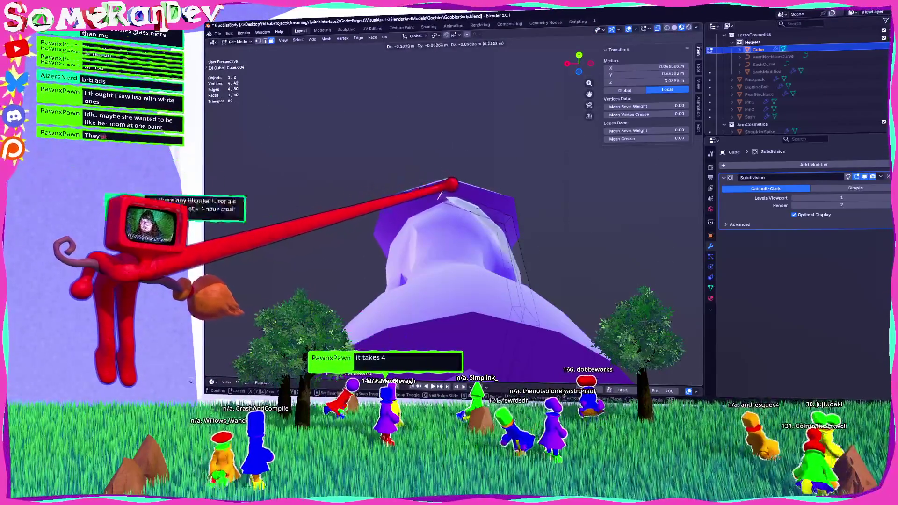
{"action": "left_click", "coordinate": [442, 198]}
{"action": "mouse_move", "coordinate": [480, 188]}
{"action": "middle_mouse_down"}
{"action": "mouse_move", "coordinate": [472, 238]}
{"action": "mouse_move", "coordinate": [505, 242]}
{"action": "mouse_move", "coordinate": [489, 242]}
{"action": "mouse_move", "coordinate": [490, 232]}
{"action": "mouse_move", "coordinate": [552, 241]}
{"action": "mouse_move", "coordinate": [522, 217]}
{"action": "mouse_move", "coordinate": [428, 206]}
{"action": "middle_mouse_up"}
{"action": "key", "text": "g"}
{"action": "left_click", "coordinate": [500, 226]}
Delete twelve vest vertices, leaving 30 vertices and 26 faces.
{"action": "scroll", "coordinate": [454, 224], "scroll_direction": "down", "scroll_amount": 5}
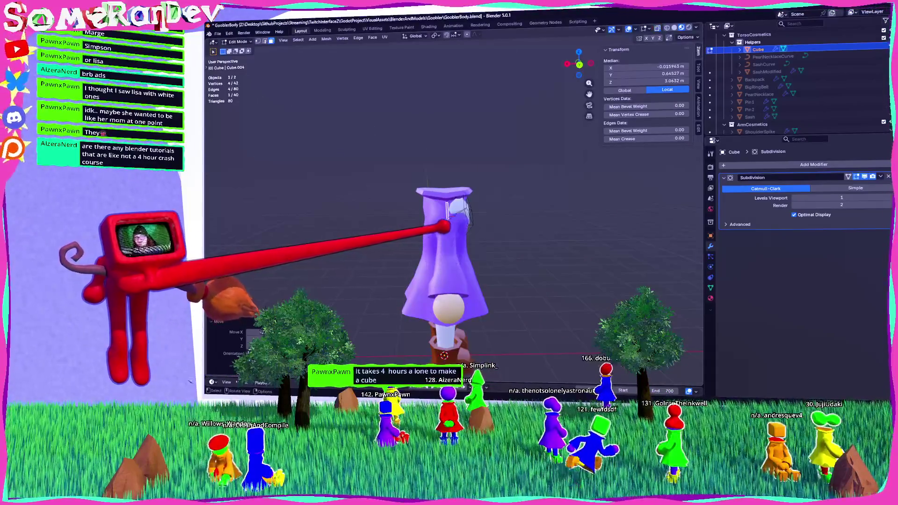
{"action": "key", "text": "Tab"}
{"action": "key", "text": "Tab"}
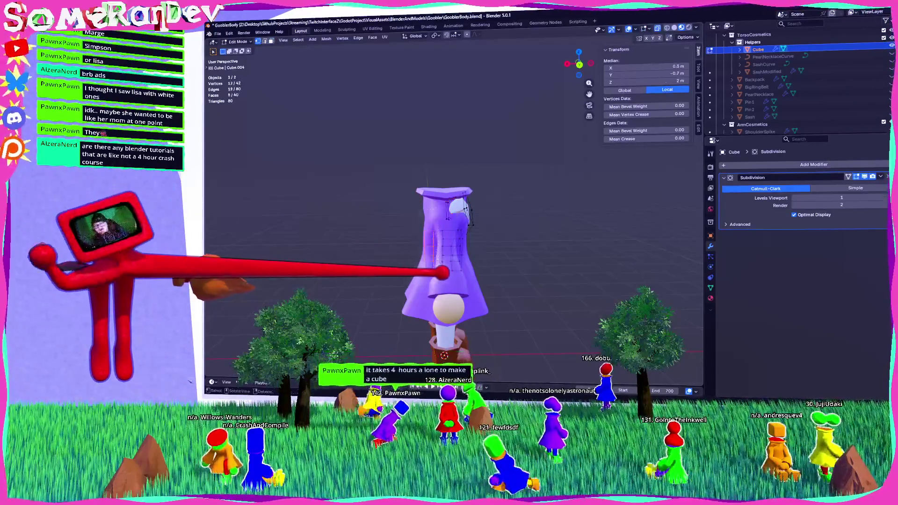
{"action": "key", "text": "x"}
{"action": "left_click", "coordinate": [426, 291]}
{"action": "mouse_move", "coordinate": [501, 237]}
{"action": "middle_mouse_down"}
{"action": "mouse_move", "coordinate": [551, 217]}
{"action": "mouse_move", "coordinate": [518, 217]}
{"action": "mouse_move", "coordinate": [781, 179]}
{"action": "middle_mouse_up"}
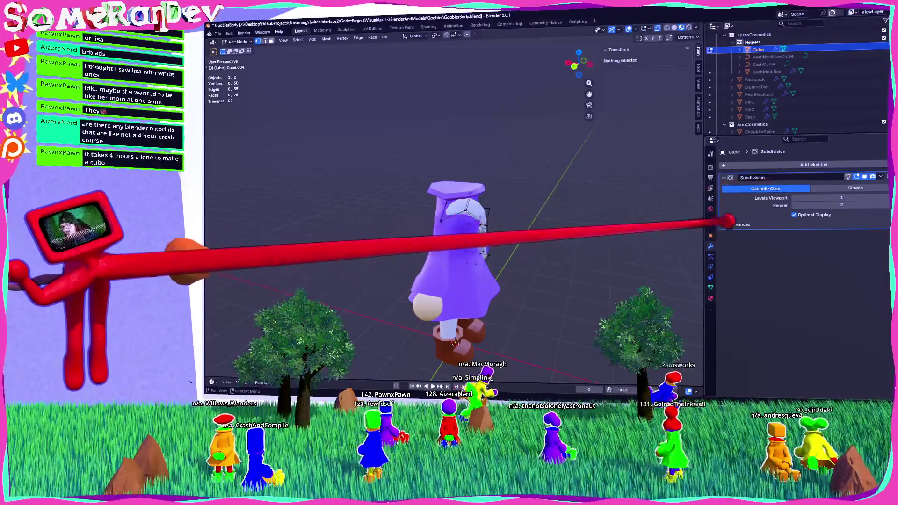
Add a Mirror modifier to the vest and move it above Subdivision in the stack.
{"action": "key", "text": "shift+a"}
{"action": "type", "text": "m9"}
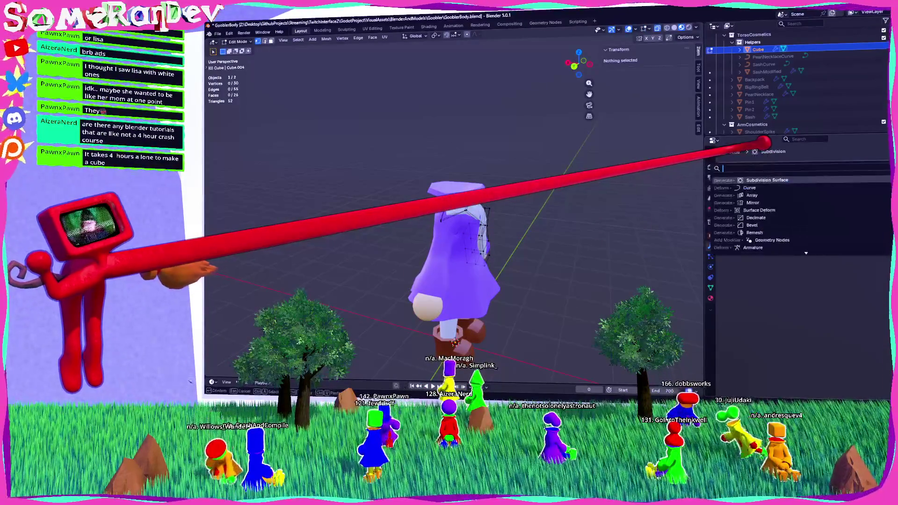
{"action": "key", "text": "BackSpace"}
{"action": "type", "text": "ir"}
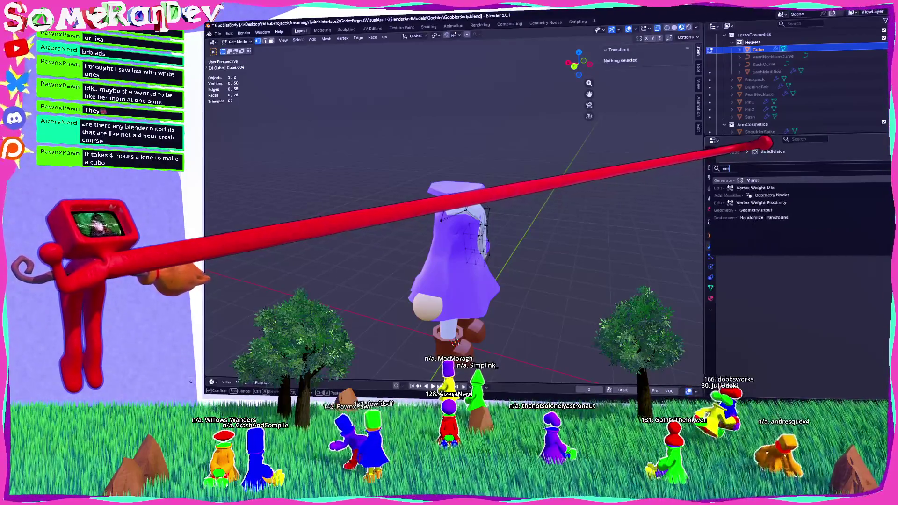
{"action": "key", "text": "Return"}
{"action": "left_click_drag", "start_coordinate": [887, 244], "coordinate": [852, 183]}
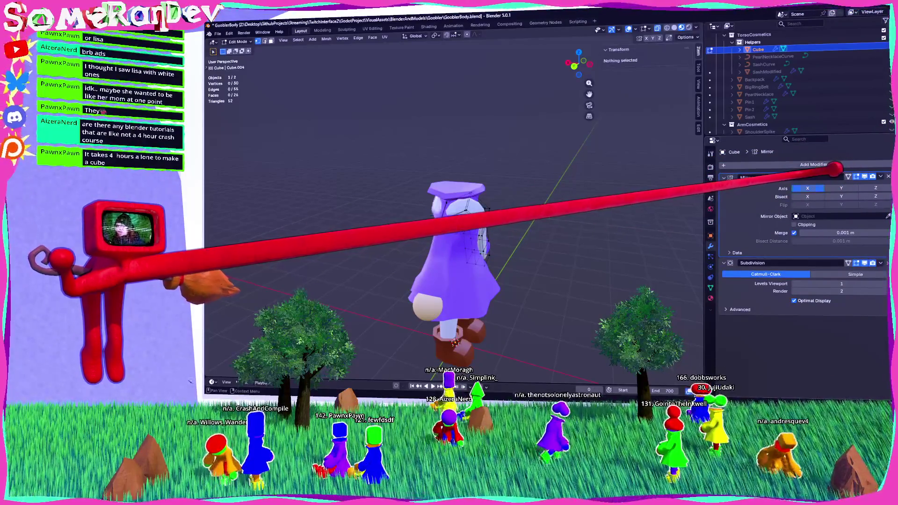
{"action": "scroll", "coordinate": [482, 206], "scroll_direction": "up", "scroll_amount": 5}
{"action": "scroll", "coordinate": [543, 220], "scroll_direction": "up", "scroll_amount": 2}
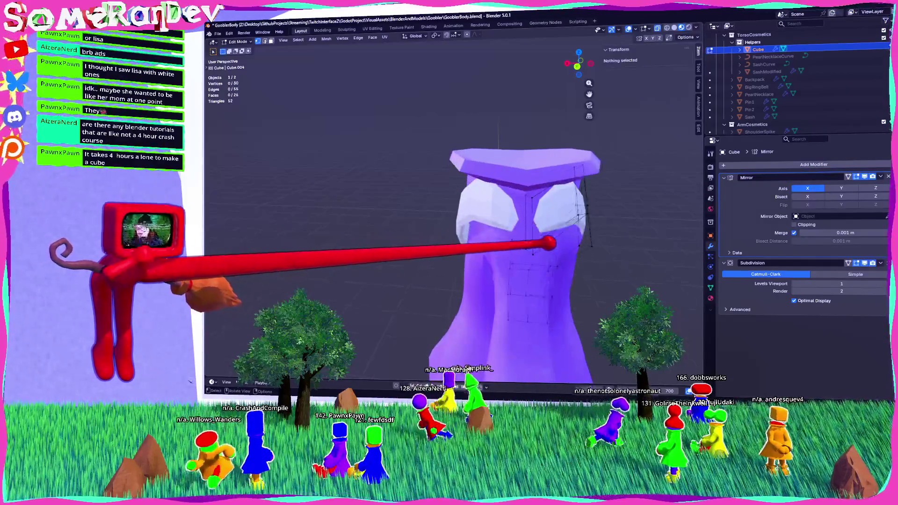
{"action": "left_click", "coordinate": [543, 234]}
Turn on Mirror clipping and move a vest edge into place.
{"action": "left_click", "coordinate": [533, 199], "text": "shift"}
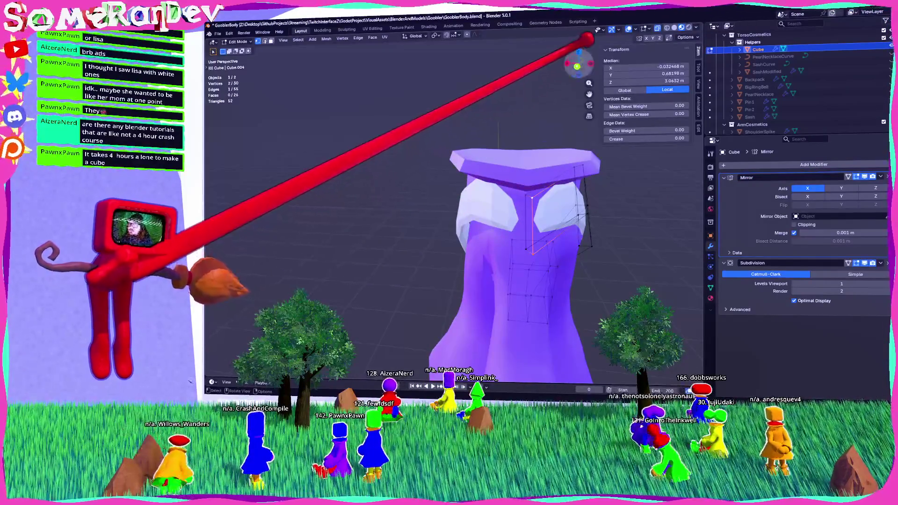
{"action": "left_click", "coordinate": [577, 67]}
{"action": "key", "text": "g"}
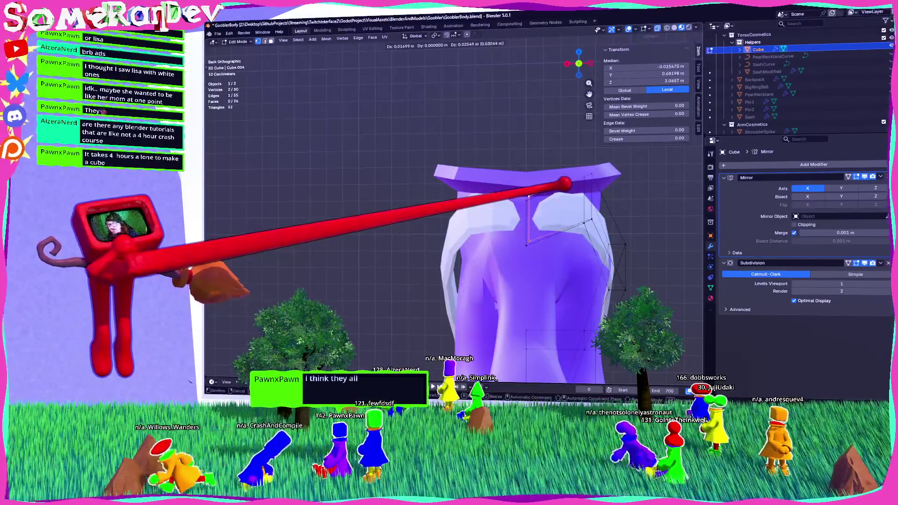
{"action": "left_click", "coordinate": [565, 183]}
{"action": "left_click", "coordinate": [794, 225]}
{"action": "key", "text": "g"}
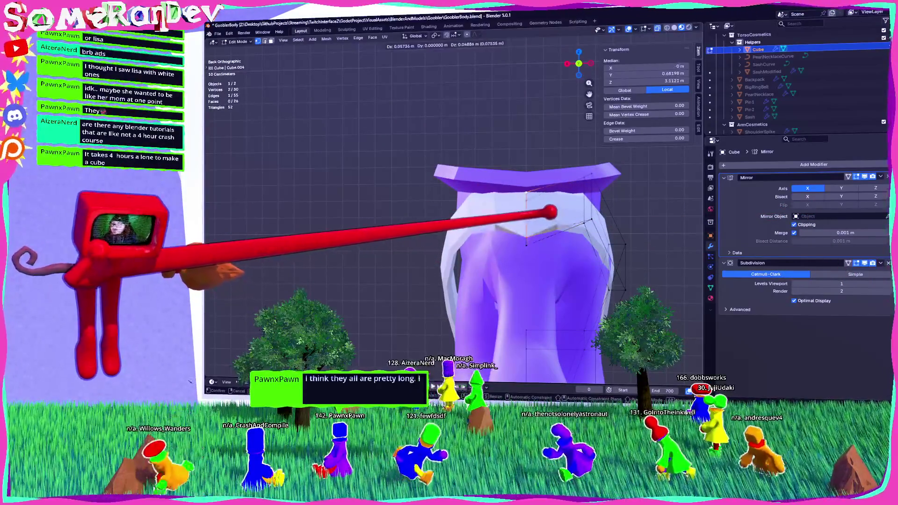
{"action": "left_click", "coordinate": [551, 212]}
Move two vest vertices closer to the robe's chest.
{"action": "left_click", "coordinate": [487, 227]}
{"action": "mouse_move", "coordinate": [487, 226]}
{"action": "middle_mouse_down"}
{"action": "mouse_move", "coordinate": [517, 194]}
{"action": "mouse_move", "coordinate": [516, 178]}
{"action": "mouse_move", "coordinate": [432, 145]}
{"action": "mouse_move", "coordinate": [586, 44]}
{"action": "middle_mouse_up"}
{"action": "left_click", "coordinate": [539, 165], "text": "shift"}
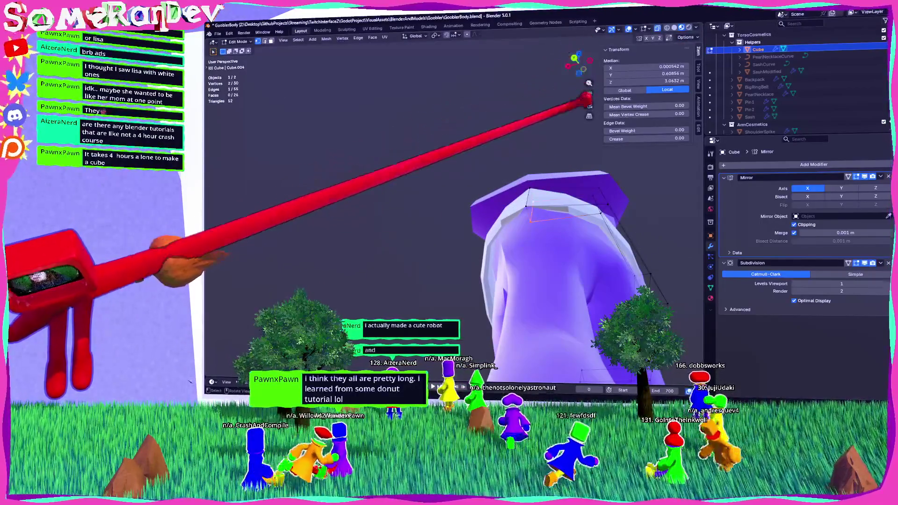
{"action": "middle_click_drag", "start_coordinate": [585, 99], "coordinate": [463, 192]}
{"action": "key", "text": "g"}
{"action": "left_click", "coordinate": [555, 196]}
{"action": "mouse_move", "coordinate": [555, 196]}
{"action": "middle_mouse_down"}
{"action": "mouse_move", "coordinate": [546, 245]}
{"action": "mouse_move", "coordinate": [549, 226]}
{"action": "middle_mouse_up"}
{"action": "mouse_move", "coordinate": [547, 190]}
{"action": "middle_mouse_down"}
{"action": "mouse_move", "coordinate": [512, 199]}
{"action": "mouse_move", "coordinate": [573, 188]}
{"action": "mouse_move", "coordinate": [585, 200]}
{"action": "mouse_move", "coordinate": [533, 185]}
{"action": "middle_mouse_up"}
Move four vertices on the vest's side to wrap it around the robe.
{"action": "mouse_move", "coordinate": [502, 157]}
{"action": "left_mouse_down"}
{"action": "mouse_move", "coordinate": [528, 291]}
{"action": "mouse_move", "coordinate": [546, 285]}
{"action": "left_mouse_up"}
{"action": "mouse_move", "coordinate": [546, 286]}
{"action": "middle_mouse_down"}
{"action": "mouse_move", "coordinate": [576, 262]}
{"action": "mouse_move", "coordinate": [559, 276]}
{"action": "mouse_move", "coordinate": [455, 261]}
{"action": "mouse_move", "coordinate": [477, 248]}
{"action": "middle_mouse_up"}
{"action": "key", "text": "g"}
{"action": "left_click", "coordinate": [559, 275]}
{"action": "left_click_drag", "start_coordinate": [463, 248], "coordinate": [501, 276]}
{"action": "key", "text": "g"}
{"action": "left_click", "coordinate": [500, 276]}
{"action": "middle_click_drag", "start_coordinate": [500, 276], "coordinate": [473, 267]}
Add a fourth vertex and nudge the selection slightly from the top view.
{"action": "left_click_drag", "start_coordinate": [555, 306], "coordinate": [553, 299]}
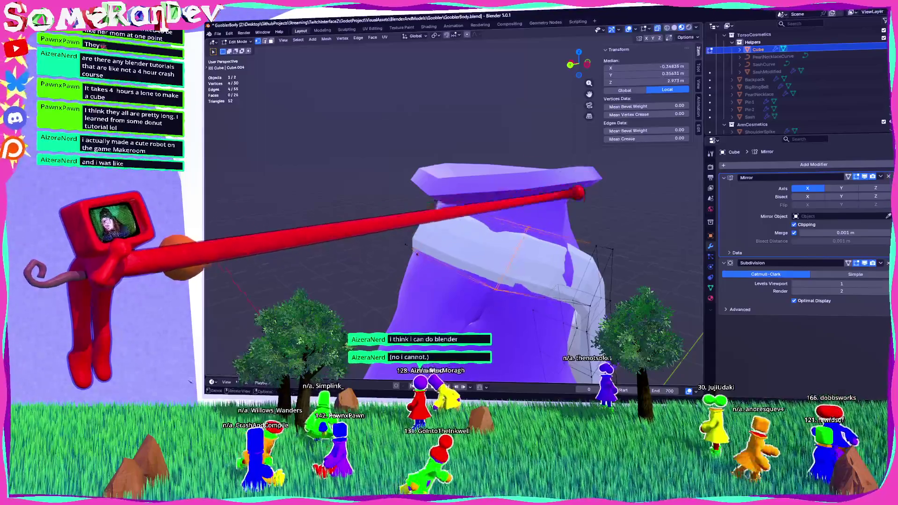
{"action": "left_click_drag", "start_coordinate": [578, 66], "coordinate": [590, 59]}
{"action": "left_click", "coordinate": [579, 60]}
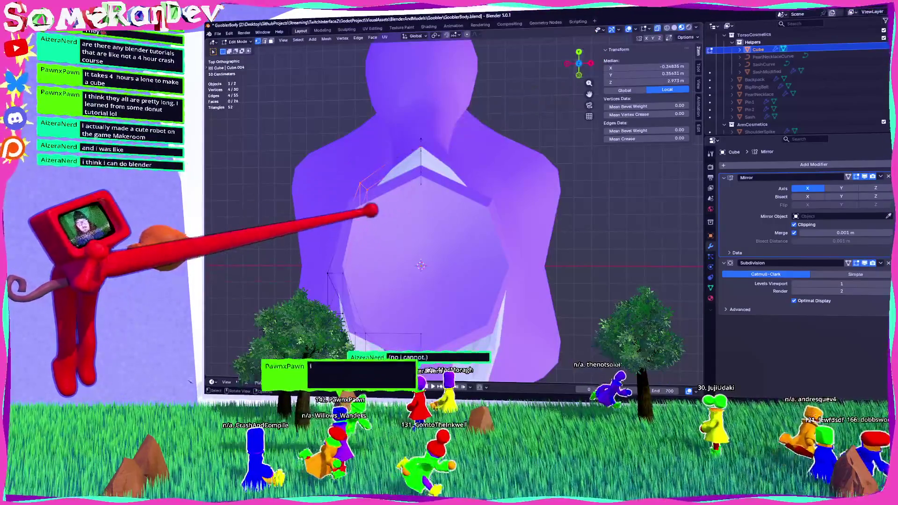
{"action": "key", "text": "g"}
{"action": "left_click", "coordinate": [372, 208]}
{"action": "mouse_move", "coordinate": [371, 210]}
{"action": "middle_mouse_down"}
{"action": "mouse_move", "coordinate": [461, 152]}
{"action": "mouse_move", "coordinate": [487, 204]}
{"action": "mouse_move", "coordinate": [570, 202]}
{"action": "mouse_move", "coordinate": [518, 184]}
{"action": "middle_mouse_up"}
Move the vest's front edge along the X axis.
{"action": "left_click", "coordinate": [556, 183]}
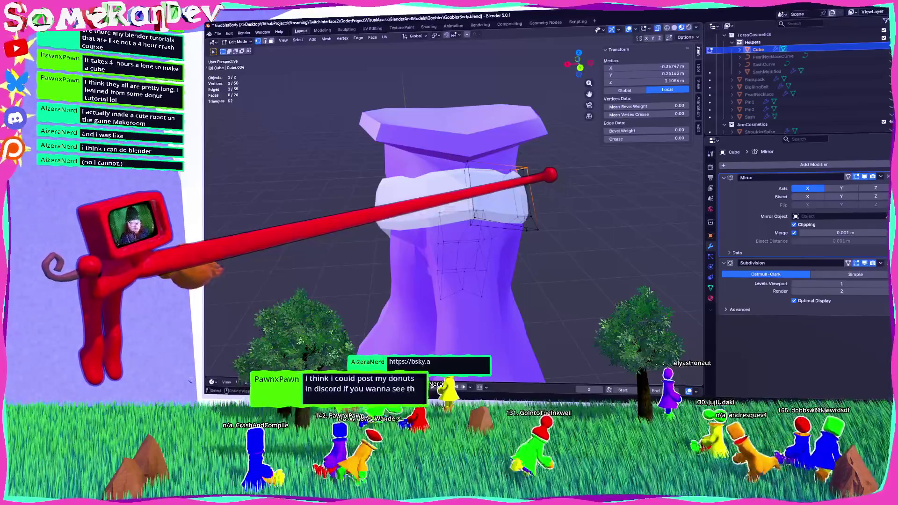
{"action": "key", "text": "g"}
{"action": "key", "text": "x"}
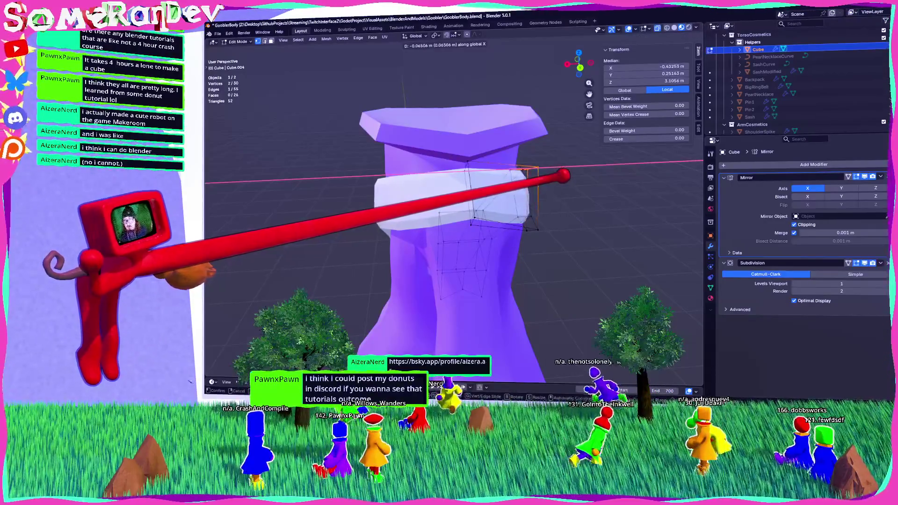
{"action": "left_click", "coordinate": [581, 177]}
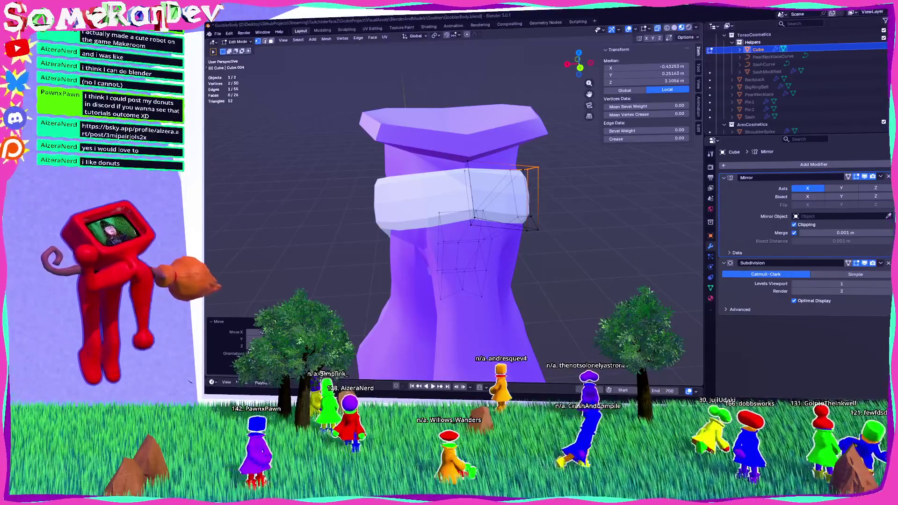
Switch to the Brave browser showing the Bluesky post shared in chat.
{"action": "key", "text": "alt+Tab"}
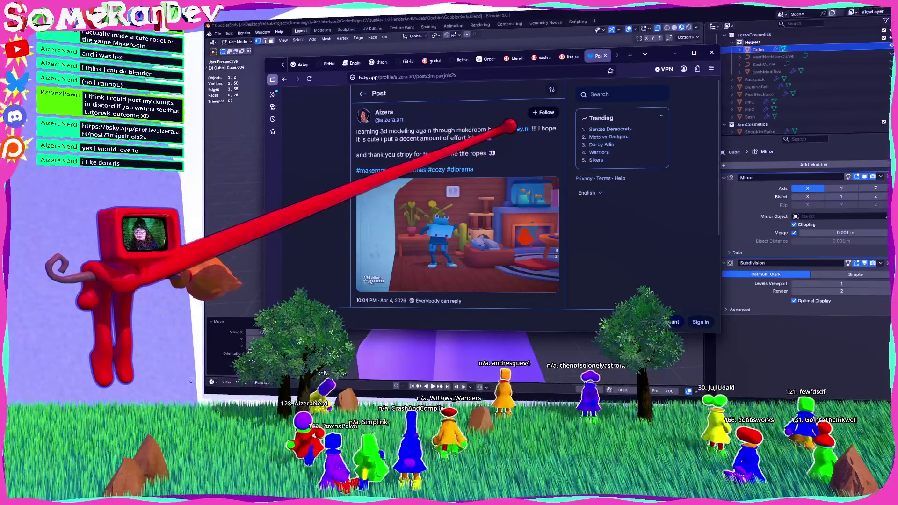
Enlarge the Bluesky post's image, close it, and drag the browser window left.
{"action": "scroll", "coordinate": [501, 149], "scroll_direction": "down", "scroll_amount": 1}
{"action": "left_click", "coordinate": [492, 174]}
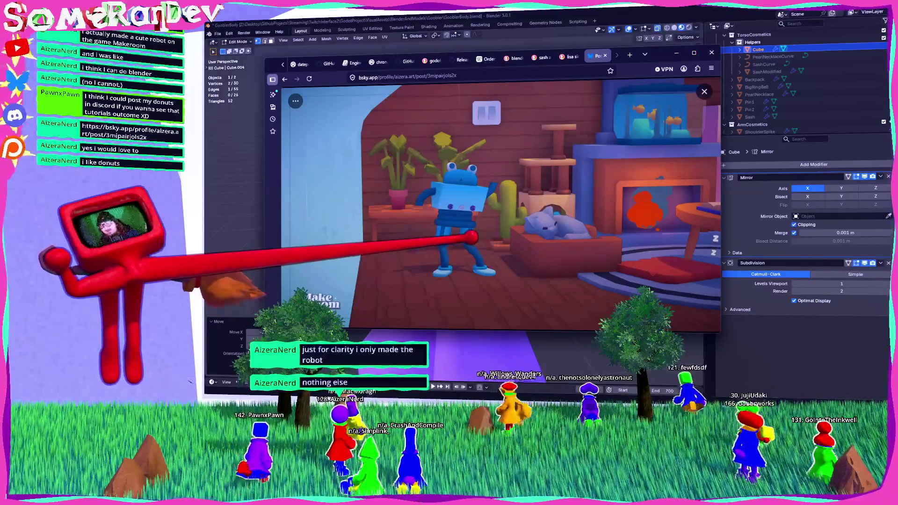
{"action": "left_click", "coordinate": [704, 91]}
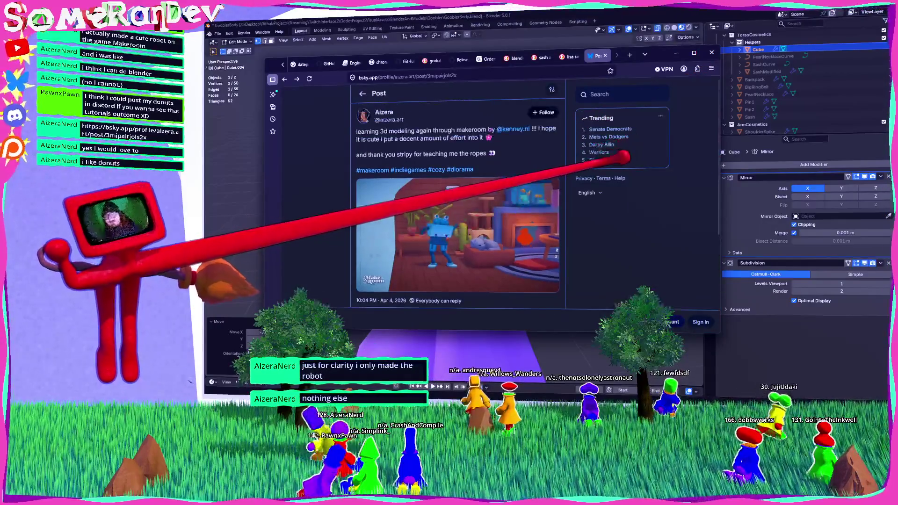
{"action": "mouse_move", "coordinate": [660, 55]}
{"action": "left_mouse_down"}
{"action": "mouse_move", "coordinate": [351, 94]}
{"action": "mouse_move", "coordinate": [206, 101]}
{"action": "left_mouse_up"}
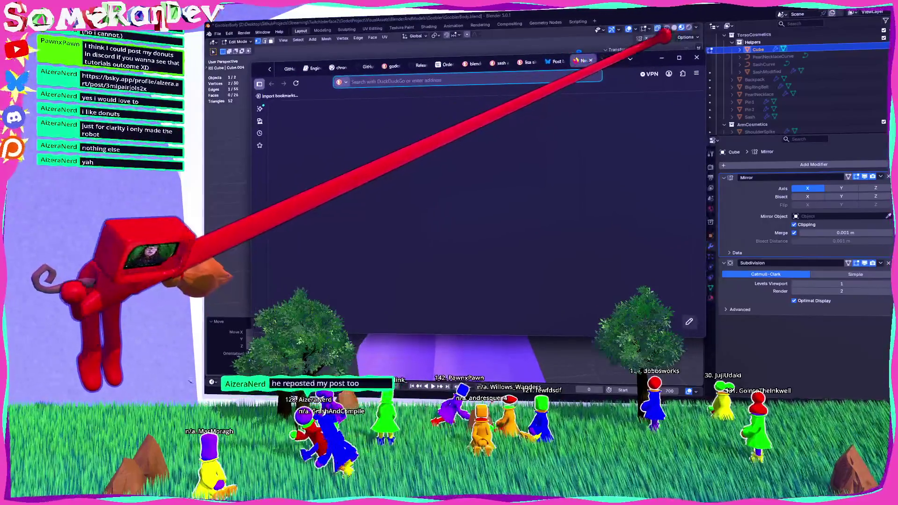
Search DuckDuckGo for 'blender how to make low poly character' and show video results.
{"action": "type", "text": "blender how to make low poly c"}
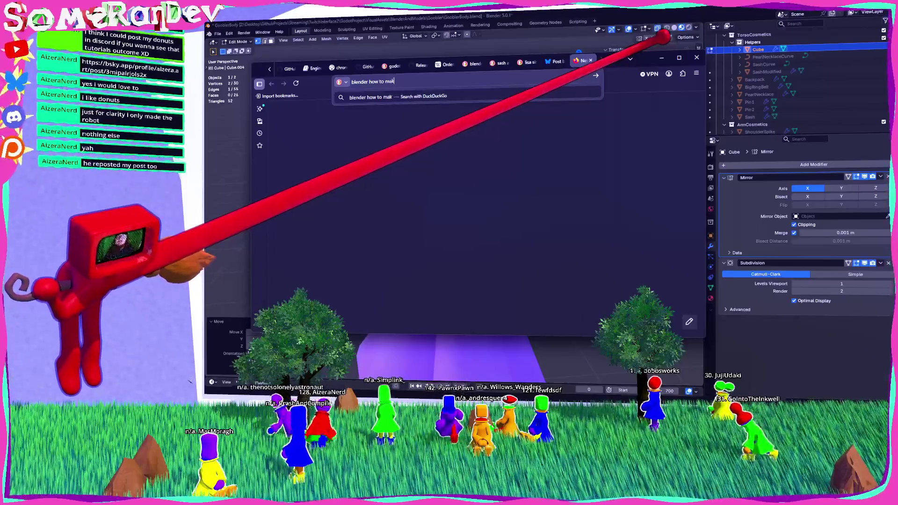
{"action": "type", "text": "haracter"}
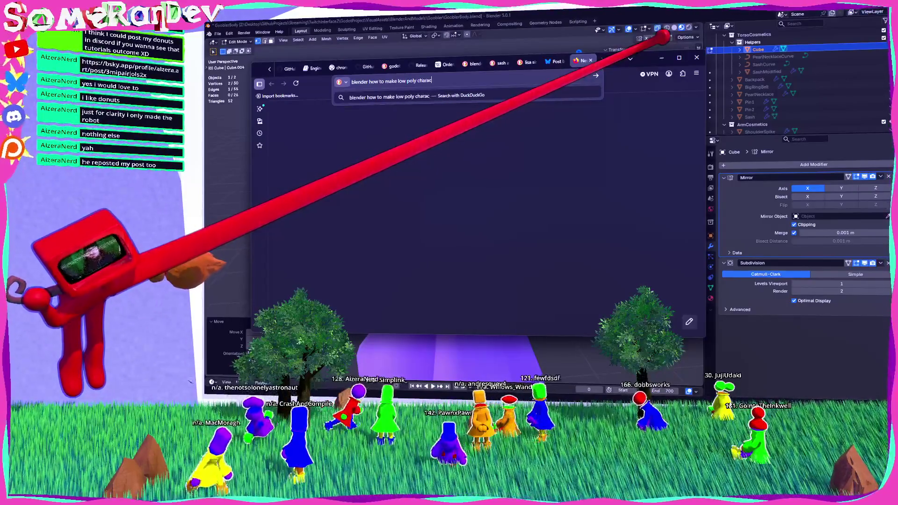
{"action": "key", "text": "Return"}
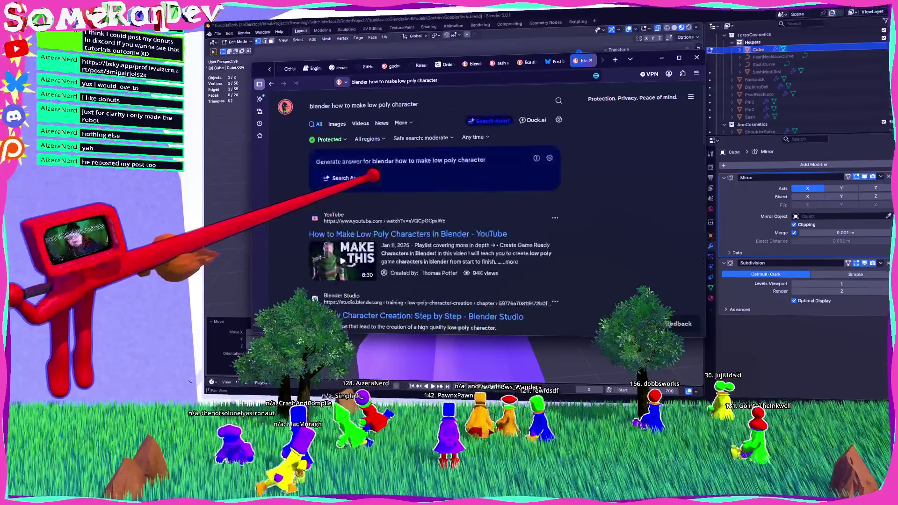
{"action": "left_click", "coordinate": [337, 124]}
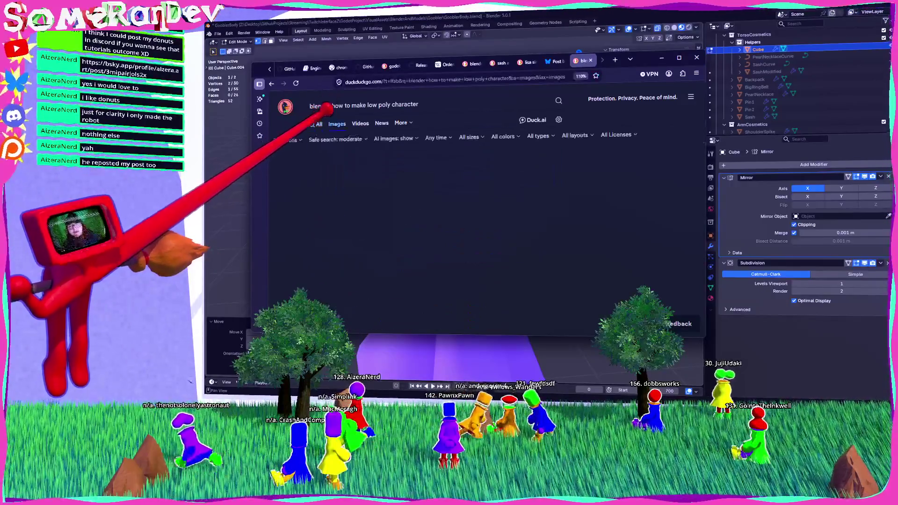
{"action": "left_click", "coordinate": [360, 123]}
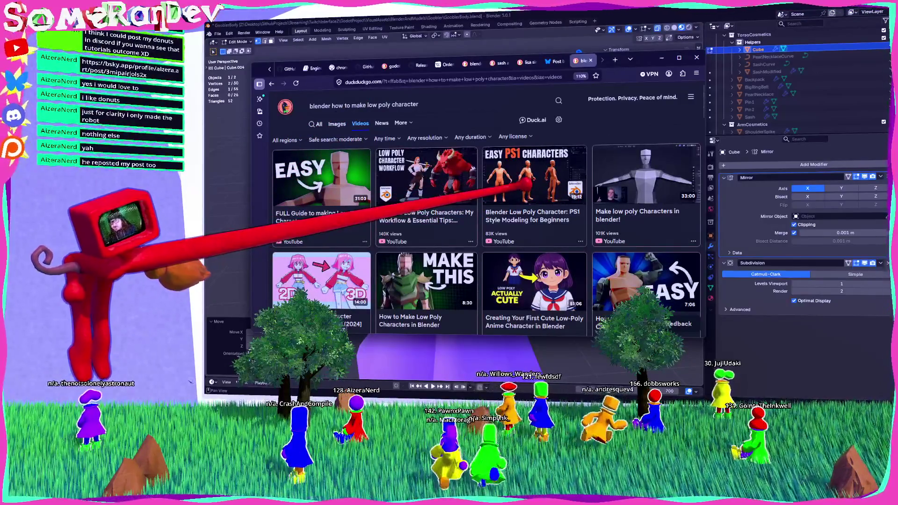
{"action": "scroll", "coordinate": [486, 220], "scroll_direction": "down", "scroll_amount": 4}
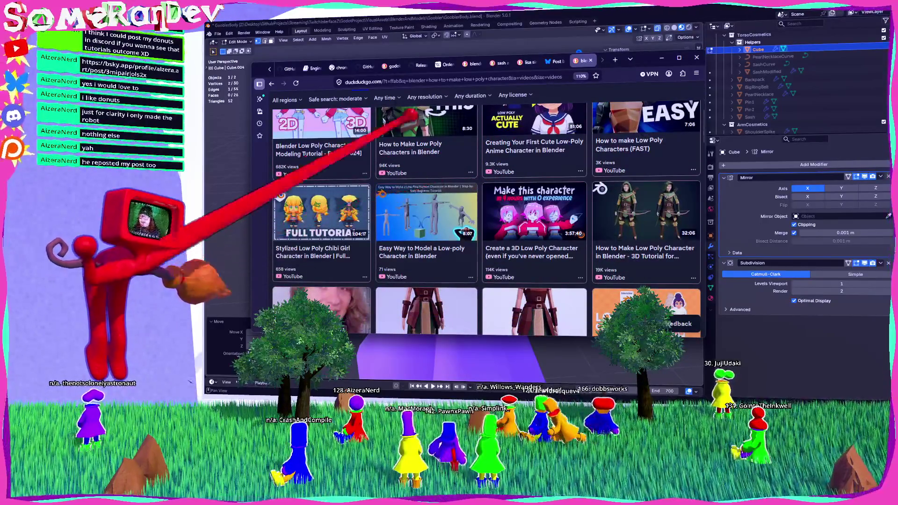
{"action": "scroll", "coordinate": [412, 113], "scroll_direction": "up", "scroll_amount": 5}
Search 'blender in under a minute' and watch the Running in 2 Minutes video on YouTube.
{"action": "left_click", "coordinate": [407, 104]}
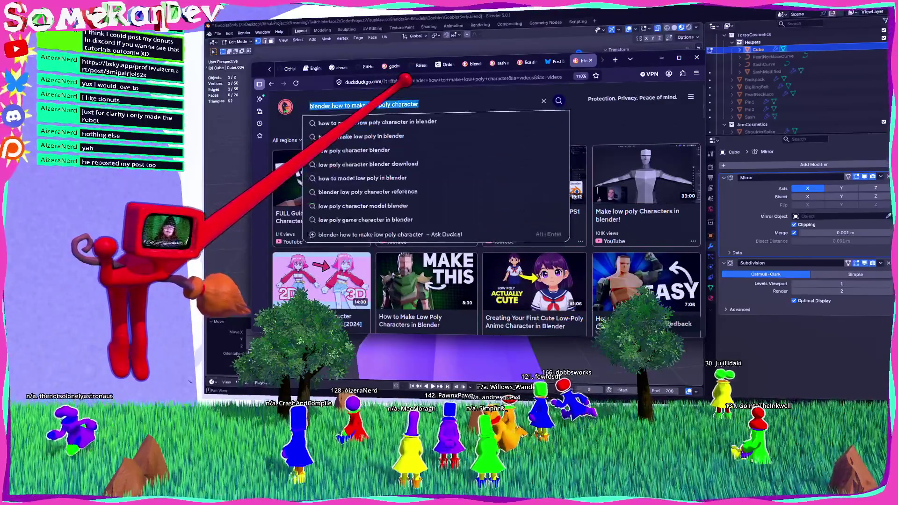
{"action": "type", "text": "blender in under a"}
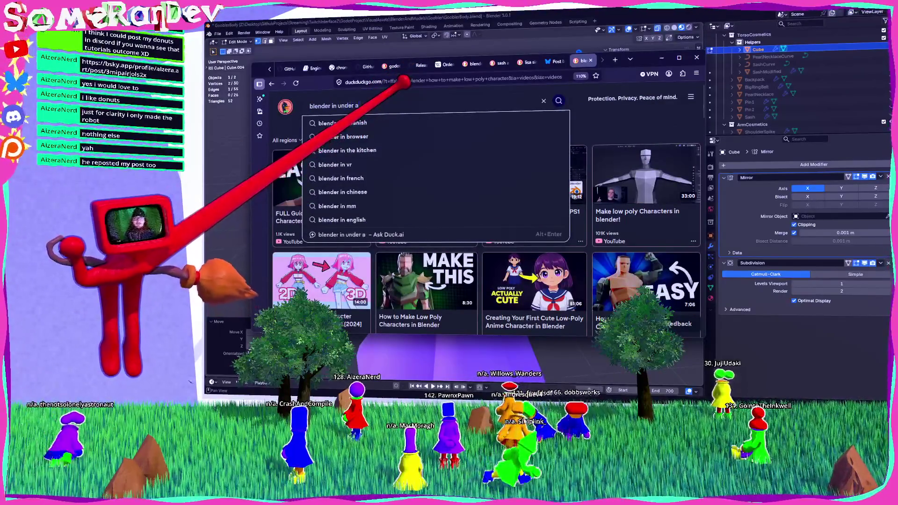
{"action": "type", "text": " minute"}
{"action": "key", "text": "Return"}
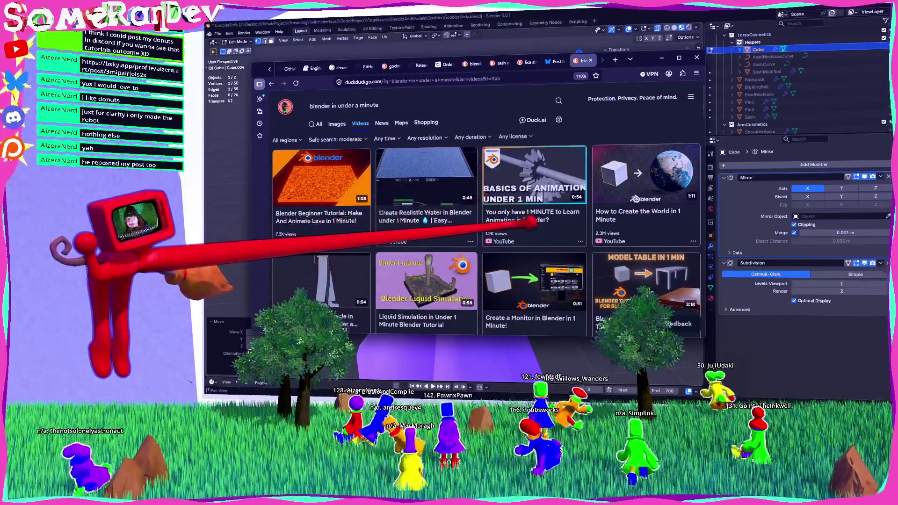
{"action": "scroll", "coordinate": [486, 216], "scroll_direction": "down", "scroll_amount": 4}
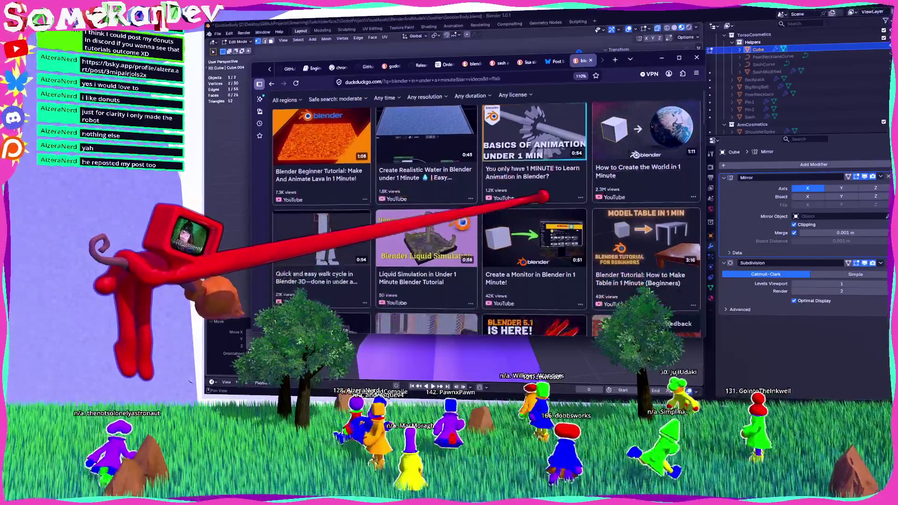
{"action": "scroll", "coordinate": [501, 192], "scroll_direction": "down", "scroll_amount": 3}
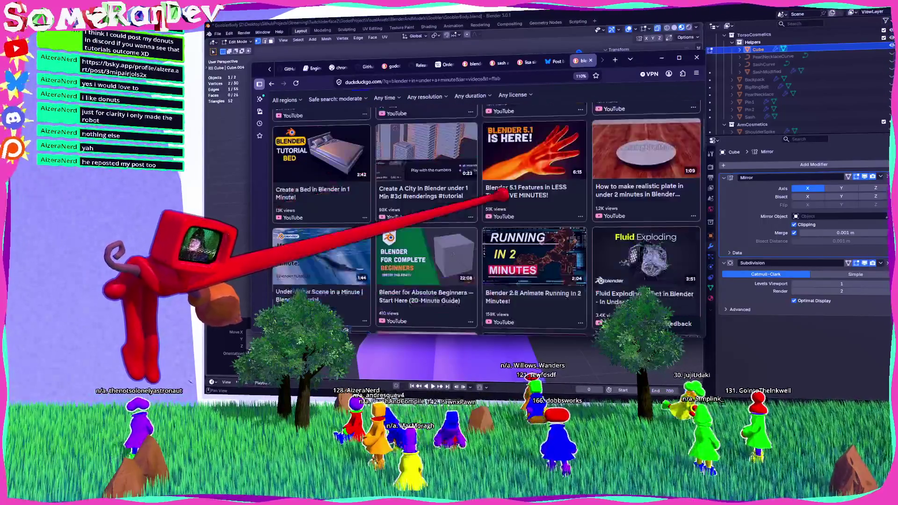
{"action": "scroll", "coordinate": [528, 243], "scroll_direction": "up", "scroll_amount": 1}
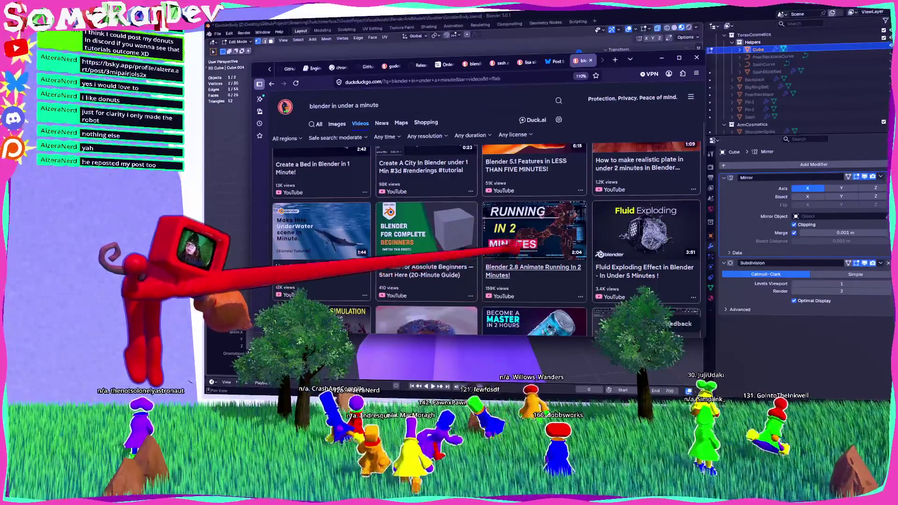
{"action": "left_click", "coordinate": [517, 204]}
{"action": "scroll", "coordinate": [513, 206], "scroll_direction": "down", "scroll_amount": 3}
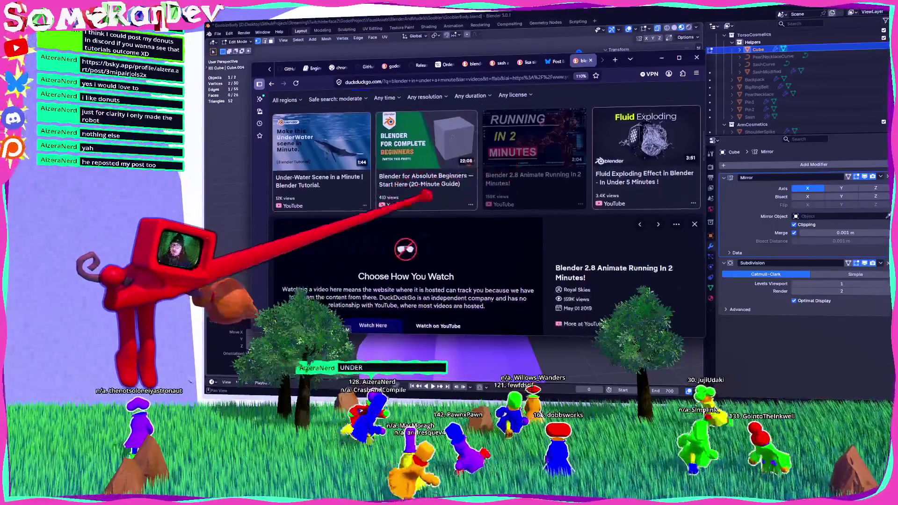
{"action": "left_click", "coordinate": [439, 240]}
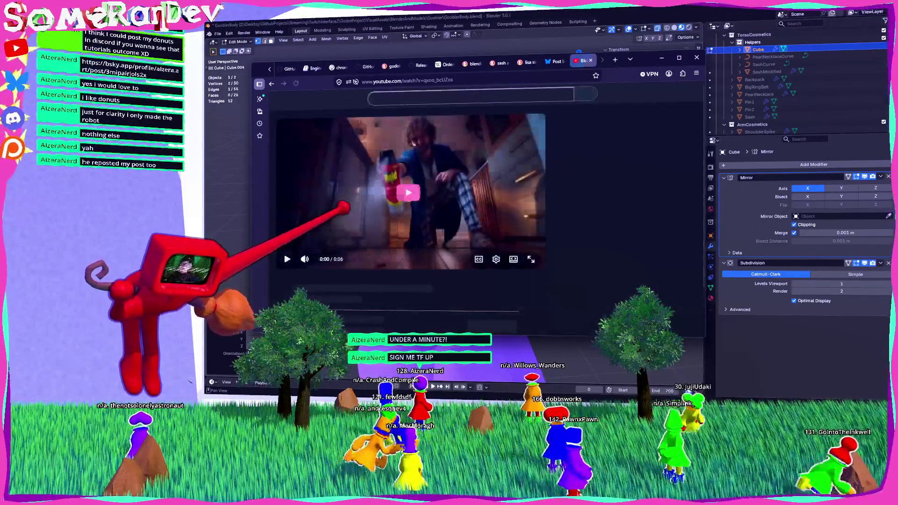
Glance back at Blender, then return to the YouTube channel and maximise the browser.
{"action": "key", "text": "alt+Tab"}
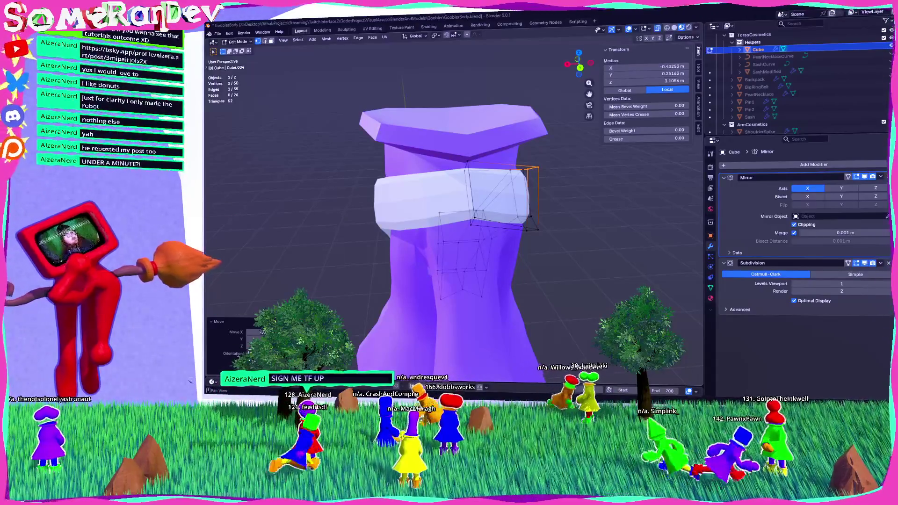
{"action": "key", "text": "alt+Tab"}
{"action": "scroll", "coordinate": [503, 196], "scroll_direction": "down", "scroll_amount": 5}
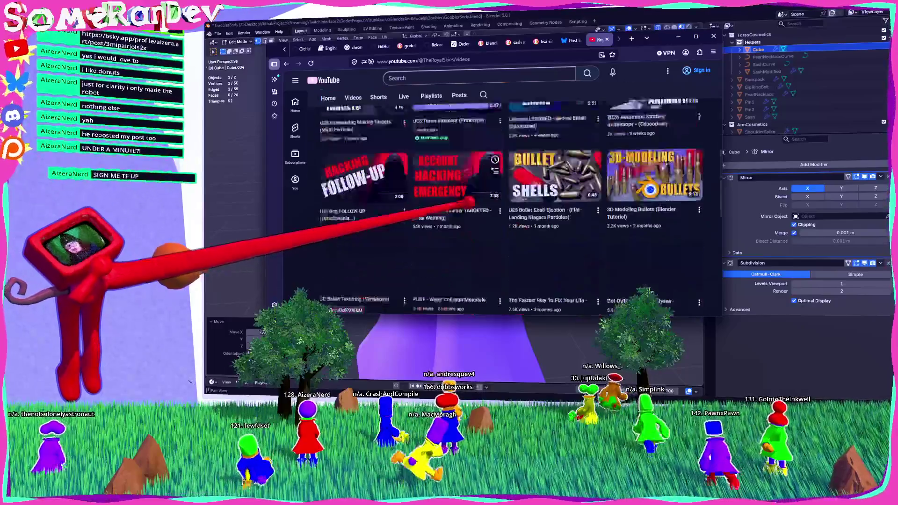
{"action": "scroll", "coordinate": [487, 206], "scroll_direction": "down", "scroll_amount": 5}
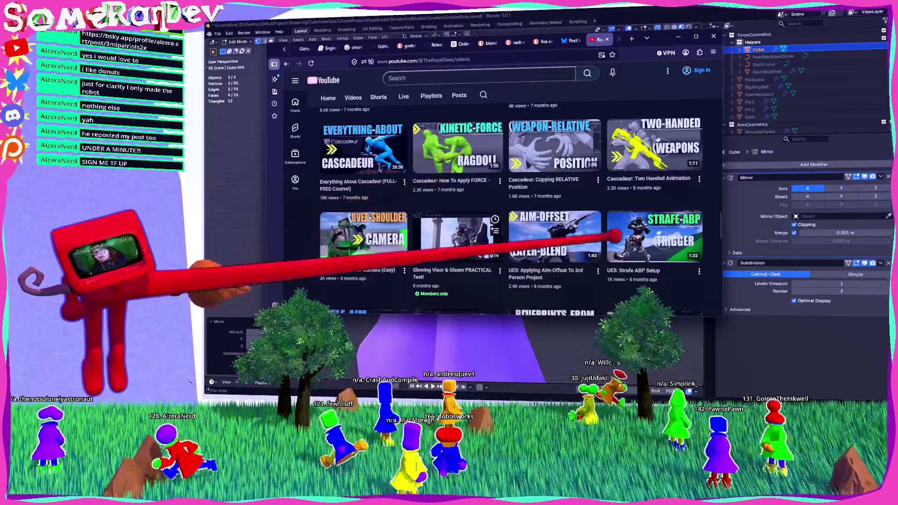
{"action": "double_click", "coordinate": [662, 38]}
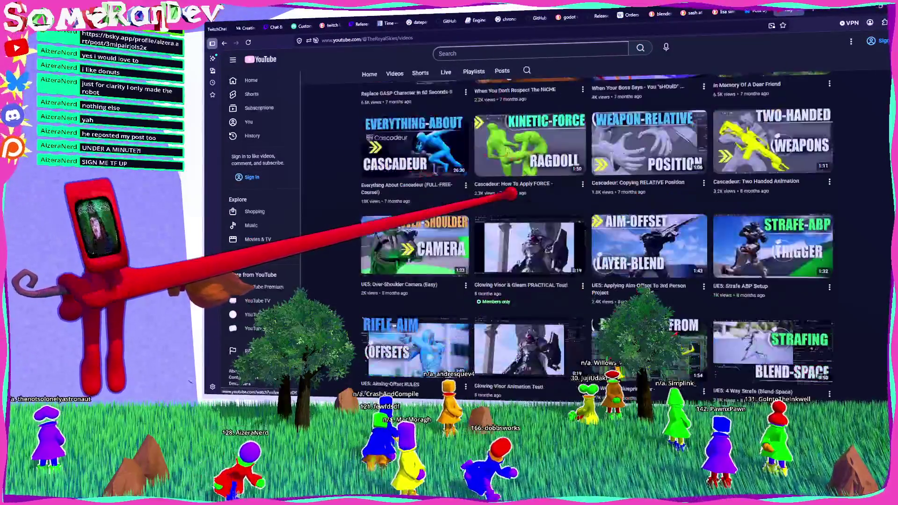
Scroll the channel page and open a video from the Blender Tips playlist.
{"action": "scroll", "coordinate": [503, 206], "scroll_direction": "down", "scroll_amount": 3}
{"action": "scroll", "coordinate": [503, 206], "scroll_direction": "down", "scroll_amount": 10}
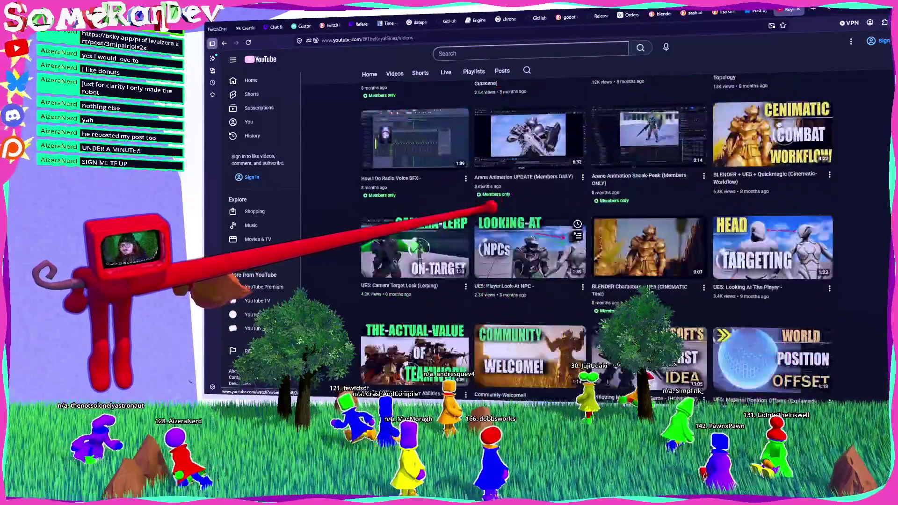
{"action": "scroll", "coordinate": [503, 206], "scroll_direction": "up", "scroll_amount": 15}
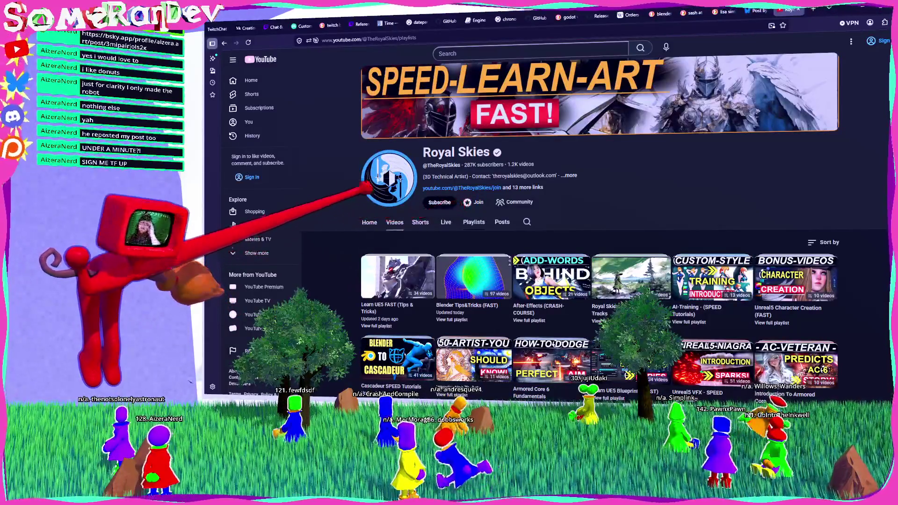
{"action": "scroll", "coordinate": [337, 163], "scroll_direction": "down", "scroll_amount": 1}
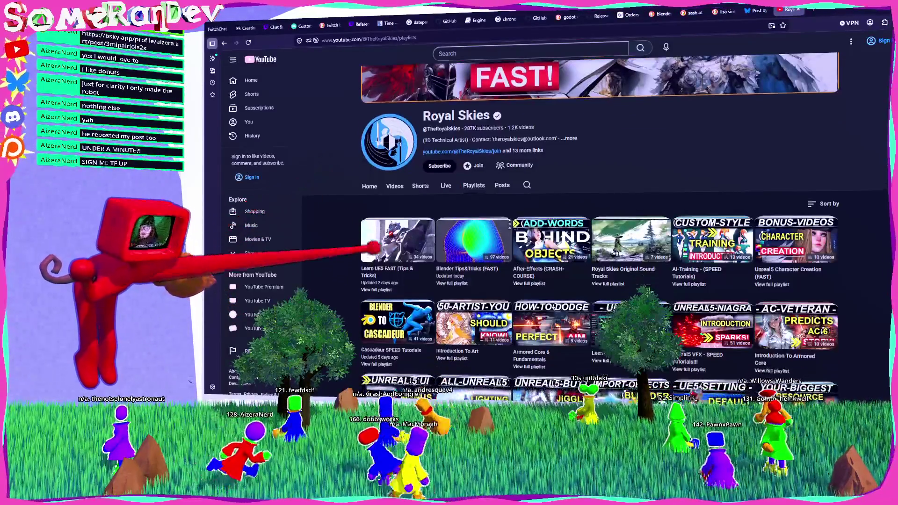
{"action": "scroll", "coordinate": [475, 234], "scroll_direction": "down", "scroll_amount": 1}
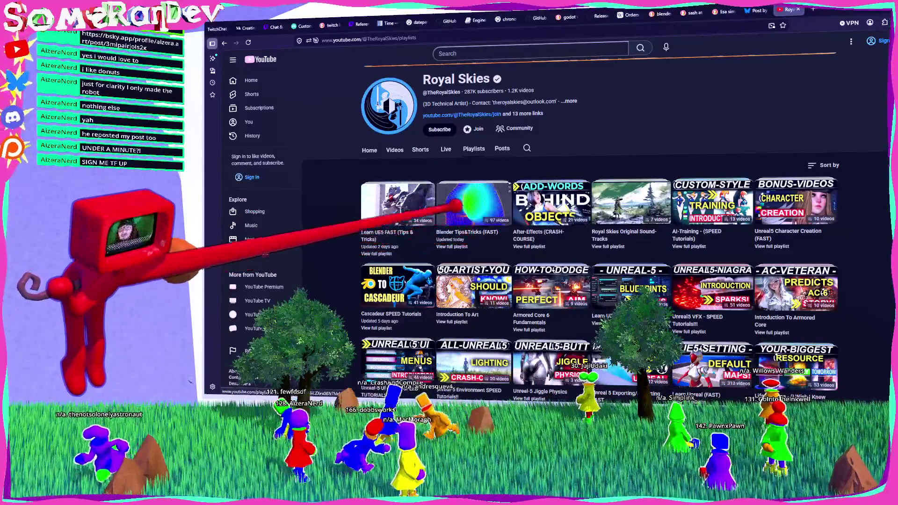
{"action": "right_click", "coordinate": [470, 181]}
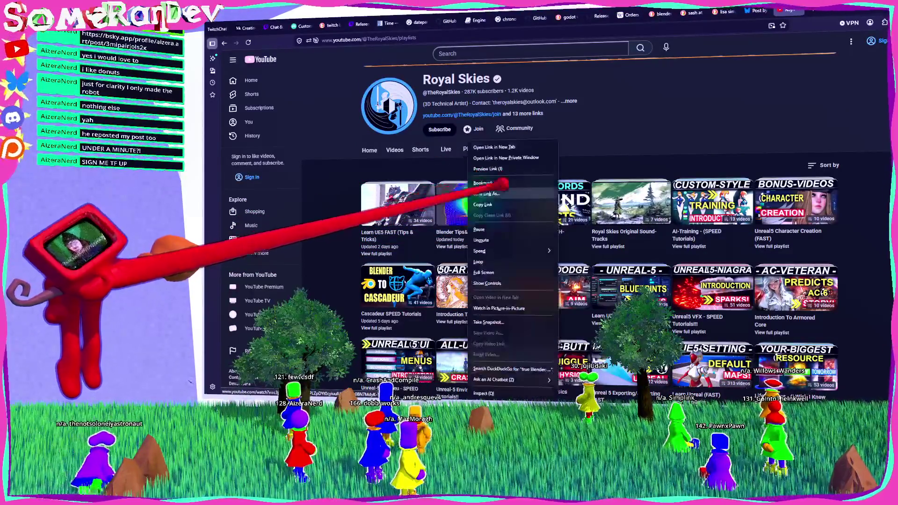
{"action": "key", "text": "Escape"}
{"action": "left_click", "coordinate": [480, 184]}
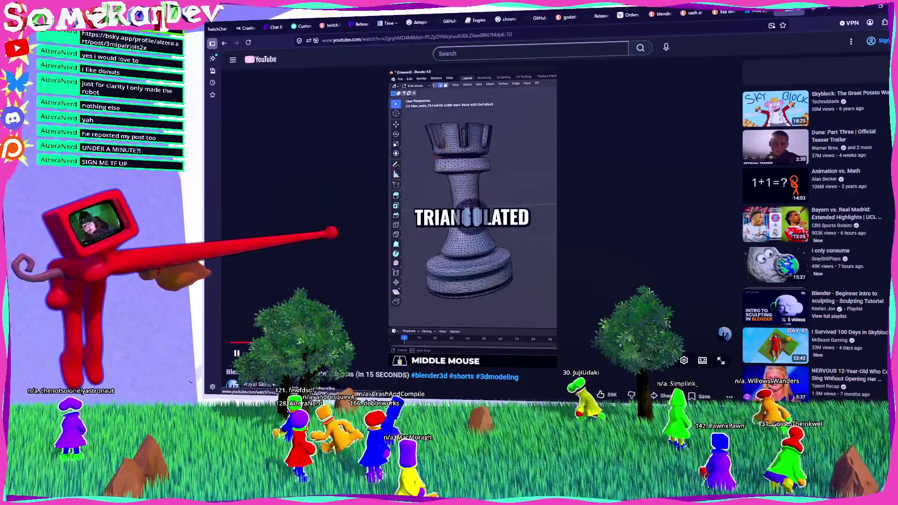
Pause the triangulated-rook short, inspect its address, then go back to the Royal Skies playlists.
{"action": "key", "text": "space"}
{"action": "left_click", "coordinate": [389, 39]}
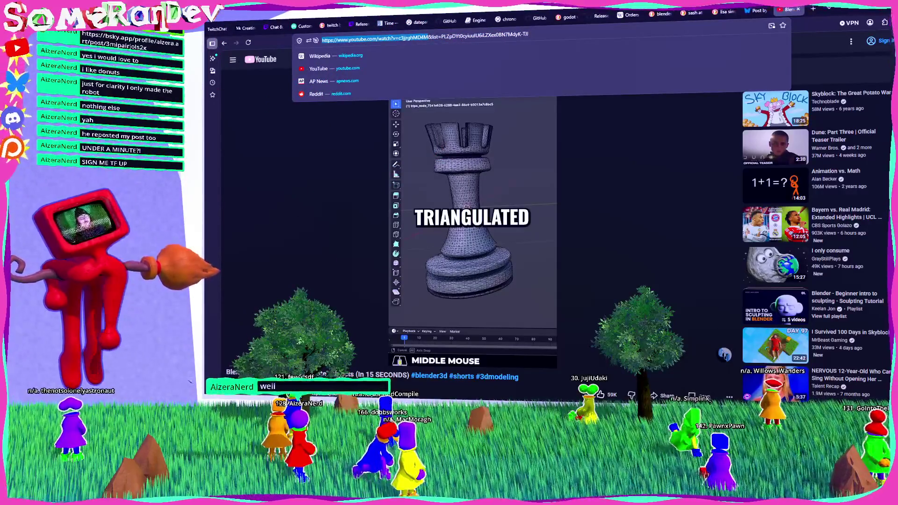
{"action": "key", "text": "Escape"}
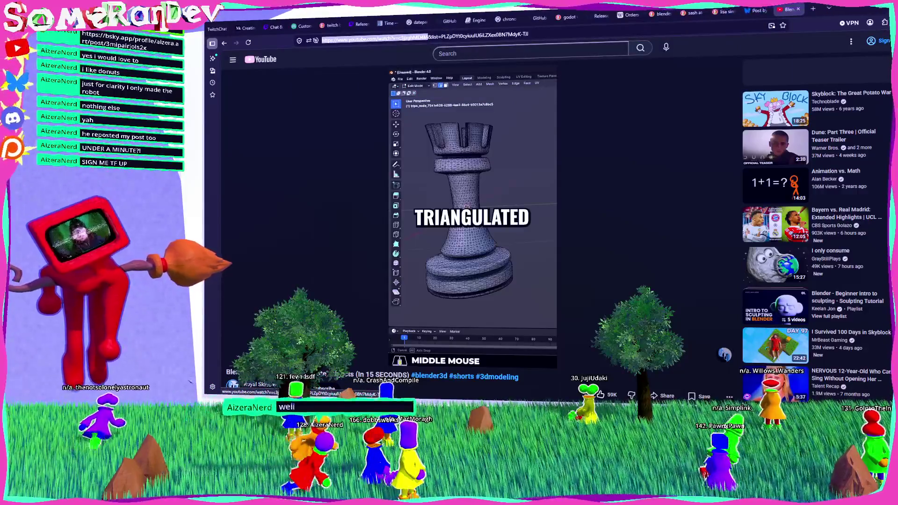
{"action": "left_click", "coordinate": [503, 36]}
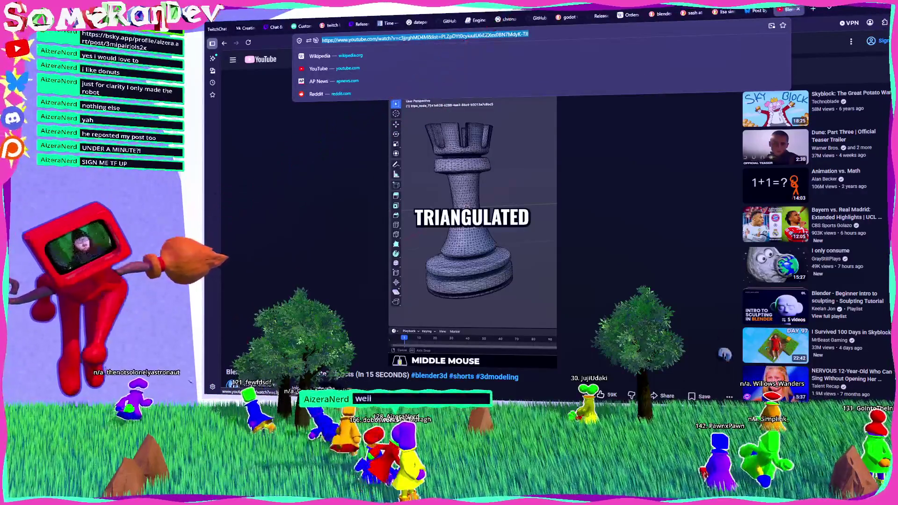
{"action": "key", "text": "Escape"}
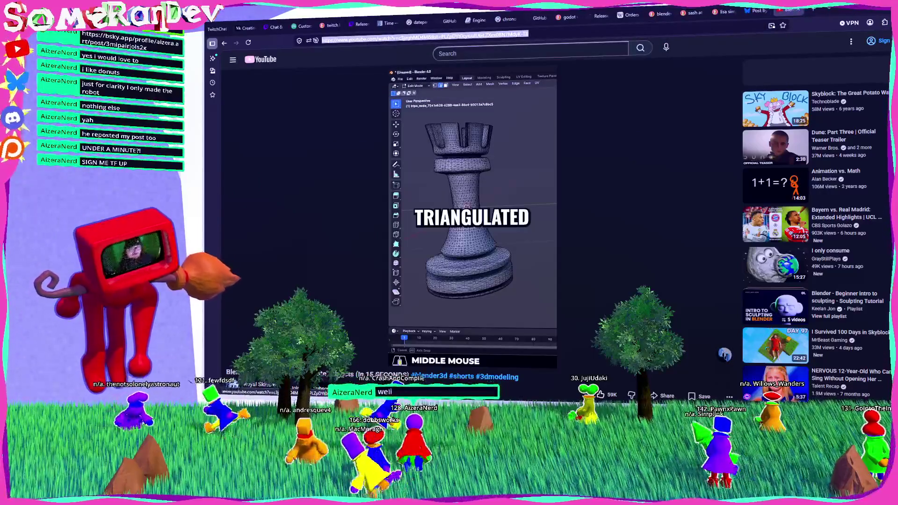
{"action": "scroll", "coordinate": [725, 354], "scroll_direction": "down", "scroll_amount": 1}
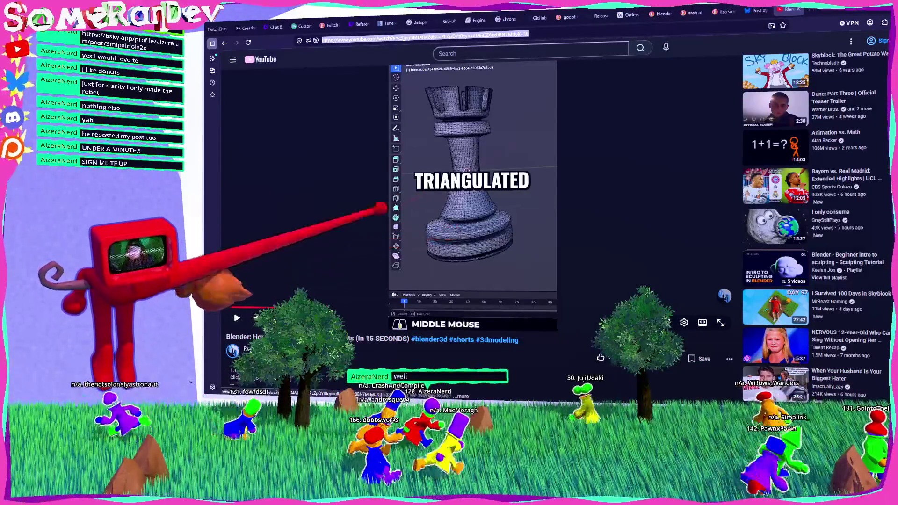
{"action": "key", "text": "alt+Left"}
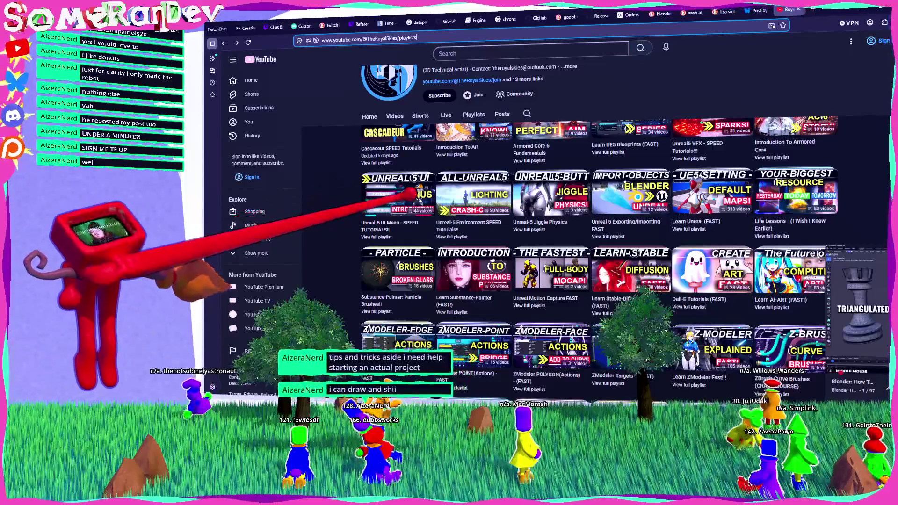
Scroll through the Royal Skies playlists, then restore and minimise the browser to reveal Blender.
{"action": "scroll", "coordinate": [599, 239], "scroll_direction": "up", "scroll_amount": 2}
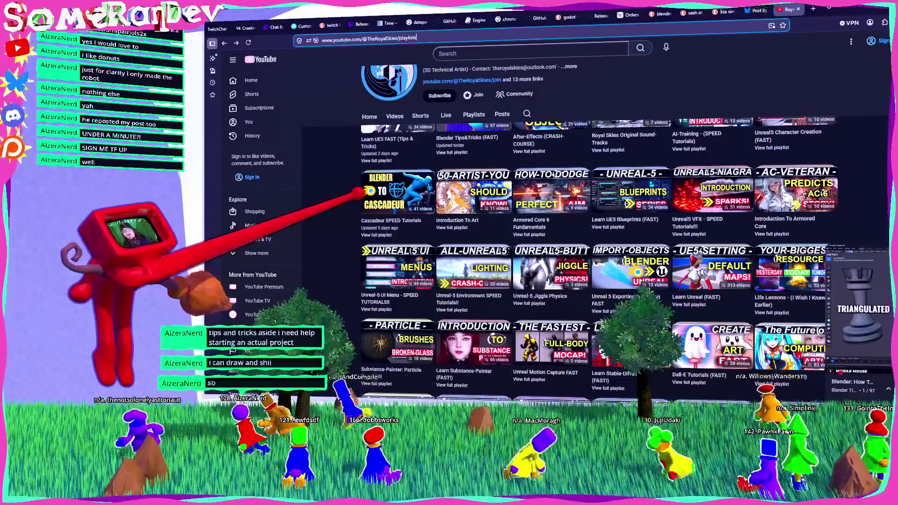
{"action": "scroll", "coordinate": [599, 234], "scroll_direction": "up", "scroll_amount": 5}
{"action": "scroll", "coordinate": [599, 234], "scroll_direction": "down", "scroll_amount": 2}
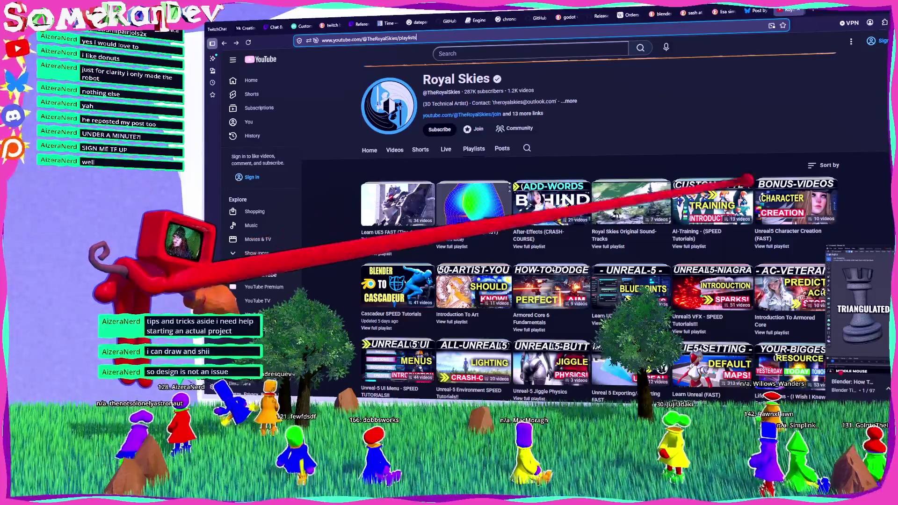
{"action": "scroll", "coordinate": [599, 234], "scroll_direction": "down", "scroll_amount": 2}
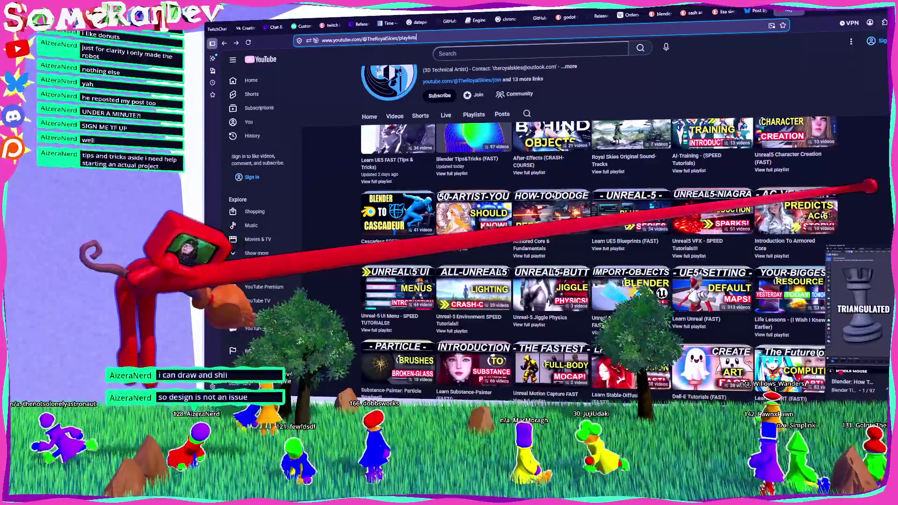
{"action": "scroll", "coordinate": [599, 234], "scroll_direction": "down", "scroll_amount": 2}
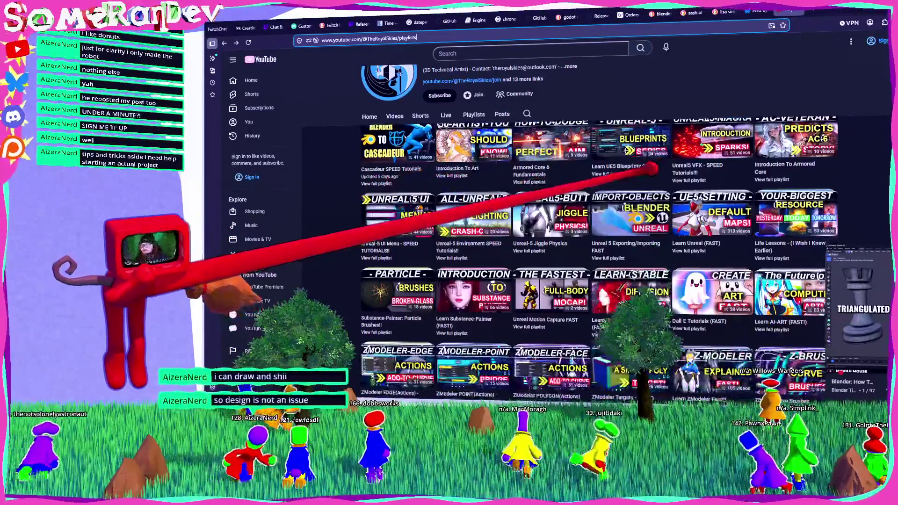
{"action": "mouse_move", "coordinate": [837, 10]}
{"action": "left_mouse_down"}
{"action": "mouse_move", "coordinate": [776, 260]}
{"action": "mouse_move", "coordinate": [448, 262]}
{"action": "left_mouse_up"}
{"action": "left_click", "coordinate": [467, 260]}
{"action": "mouse_move", "coordinate": [449, 262]}
{"action": "middle_mouse_down"}
{"action": "mouse_move", "coordinate": [402, 248]}
{"action": "mouse_move", "coordinate": [456, 240]}
{"action": "middle_mouse_up"}
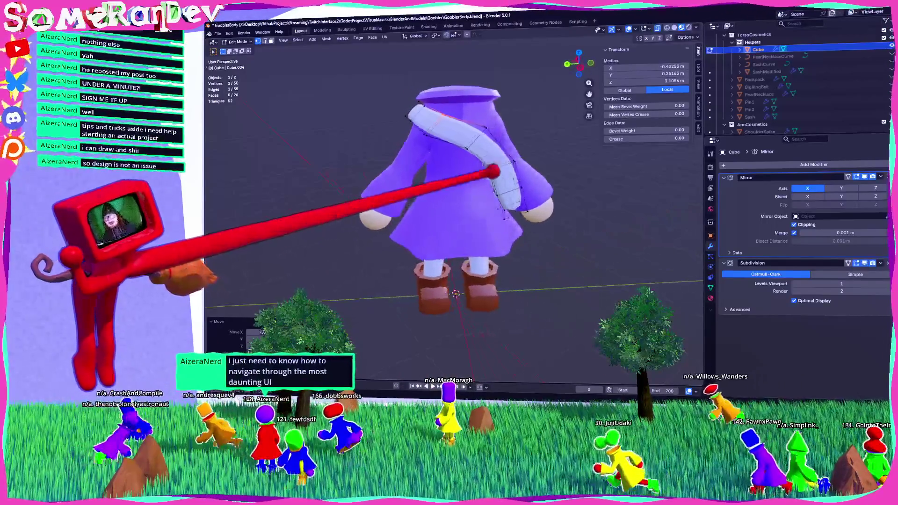
In Left Orthographic view, pull the sash's lower vertices down across the robe's back.
{"action": "scroll", "coordinate": [454, 210], "scroll_direction": "up", "scroll_amount": 5}
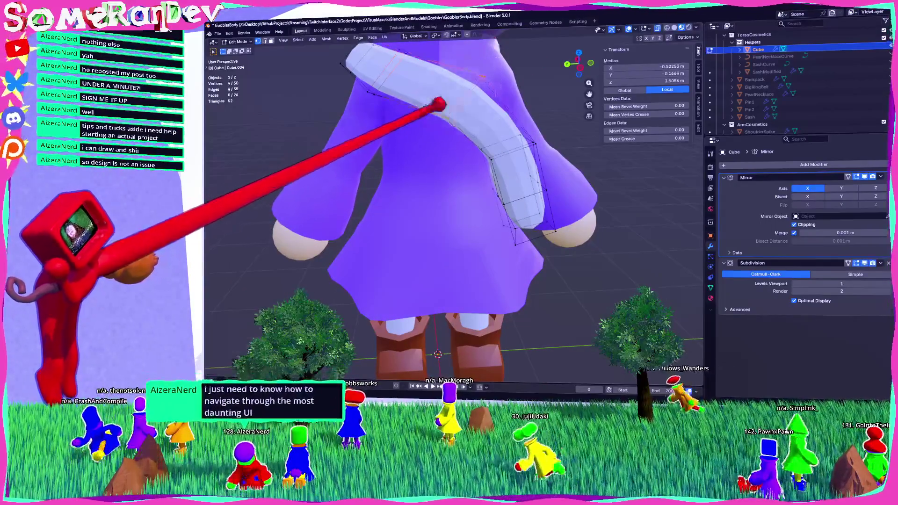
{"action": "key", "text": "ctrl+KP_3"}
{"action": "key", "text": "g"}
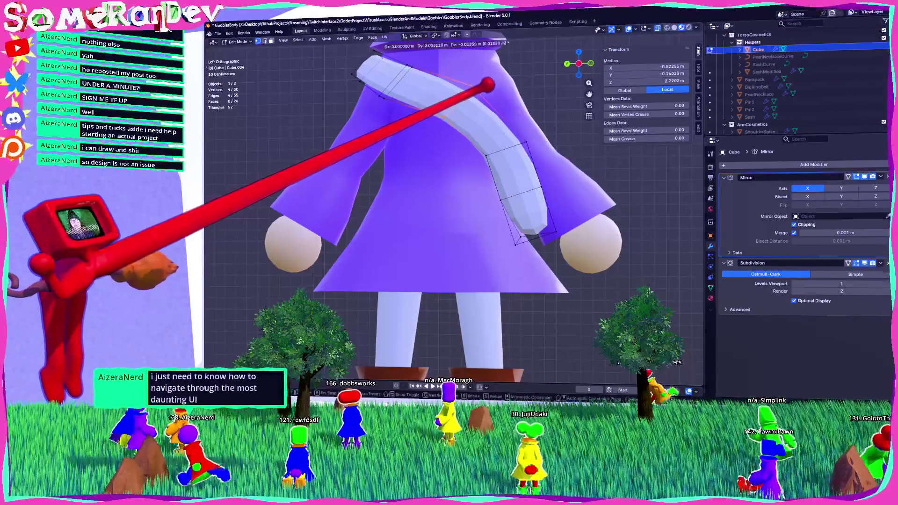
{"action": "key", "text": "Return"}
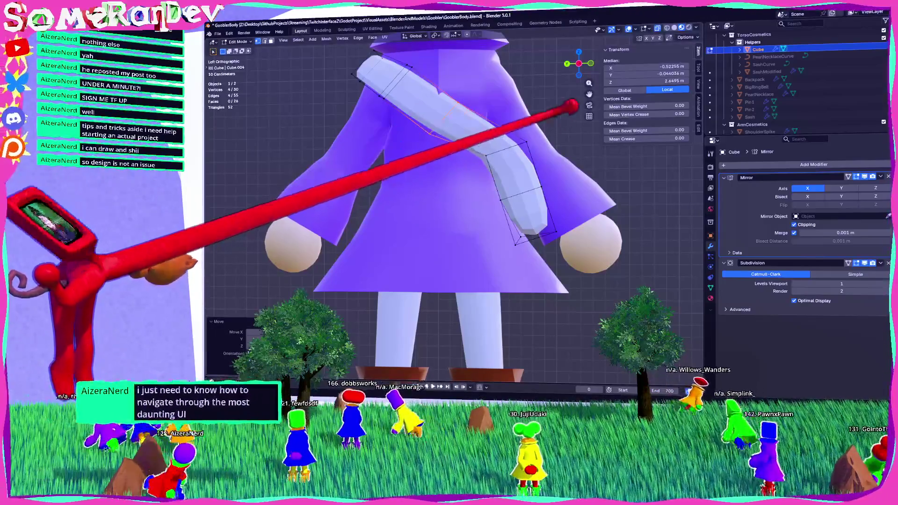
{"action": "left_click_drag", "start_coordinate": [482, 143], "coordinate": [482, 143], "text": "shift"}
{"action": "key", "text": "g"}
{"action": "key", "text": "Return"}
{"action": "mouse_move", "coordinate": [495, 142]}
{"action": "middle_mouse_down"}
{"action": "mouse_move", "coordinate": [518, 156]}
{"action": "mouse_move", "coordinate": [572, 147]}
{"action": "middle_mouse_up"}
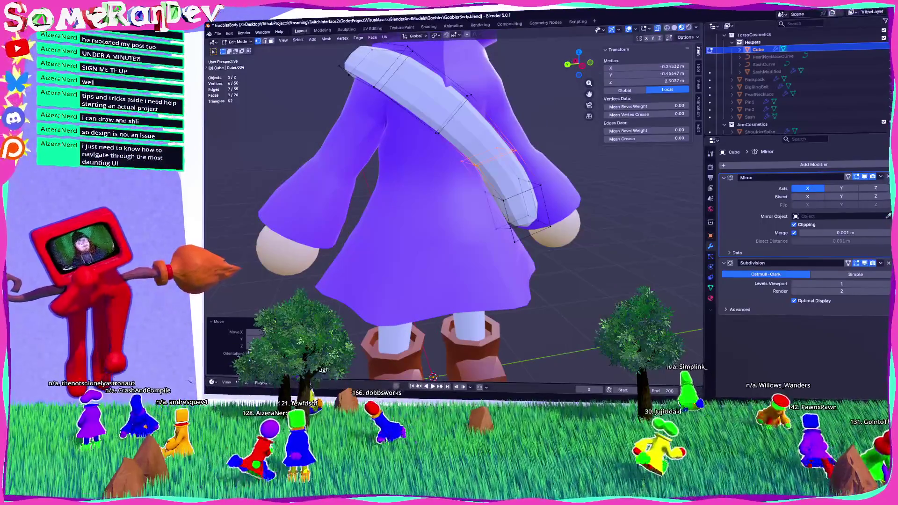
{"action": "key", "text": "alt+Tab"}
Scroll to the bottom of the Royal Skies playlists and minimise the browser.
{"action": "scroll", "coordinate": [490, 204], "scroll_direction": "down", "scroll_amount": 2}
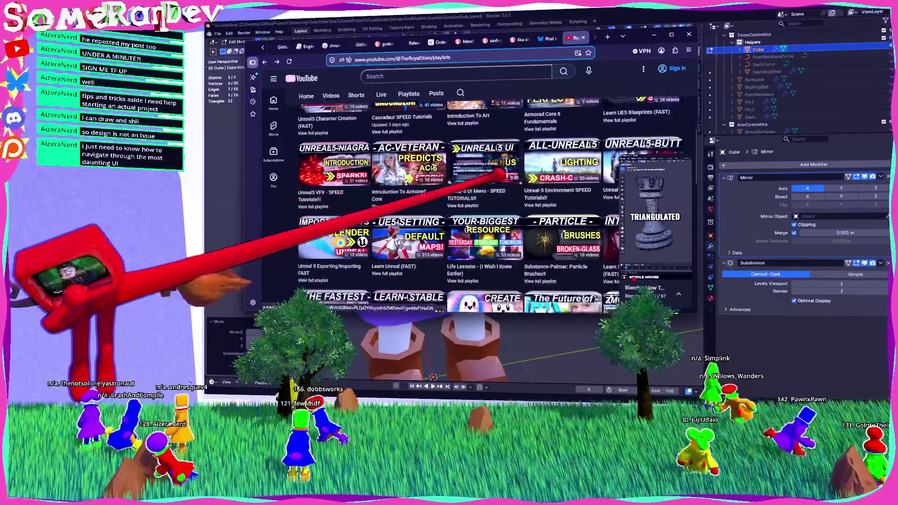
{"action": "scroll", "coordinate": [461, 187], "scroll_direction": "down", "scroll_amount": 1}
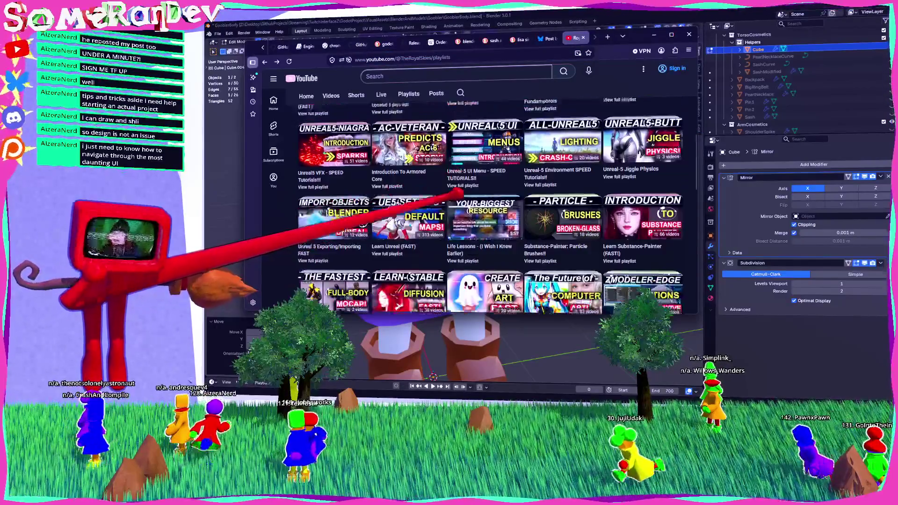
{"action": "scroll", "coordinate": [514, 153], "scroll_direction": "down", "scroll_amount": 3}
{"action": "scroll", "coordinate": [490, 204], "scroll_direction": "down", "scroll_amount": 4}
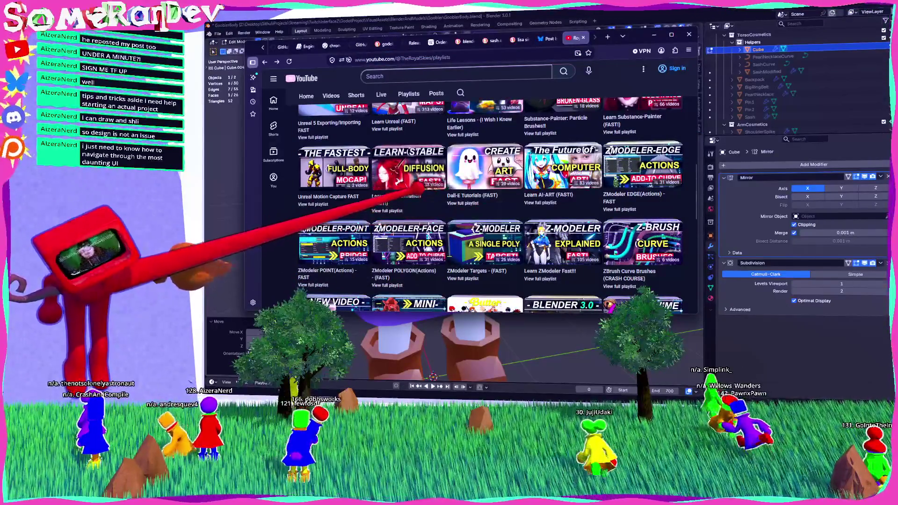
{"action": "scroll", "coordinate": [485, 204], "scroll_direction": "down", "scroll_amount": 4}
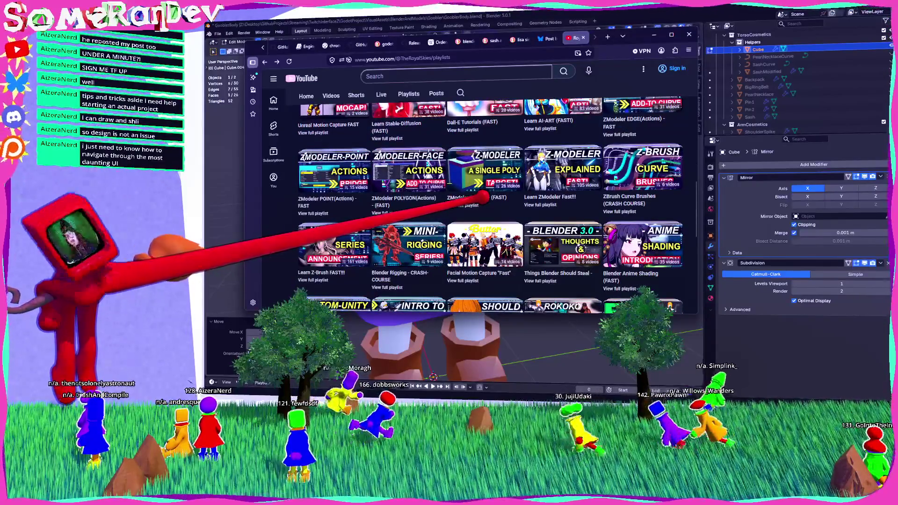
{"action": "scroll", "coordinate": [485, 198], "scroll_direction": "down", "scroll_amount": 4}
{"action": "scroll", "coordinate": [496, 200], "scroll_direction": "down", "scroll_amount": 4}
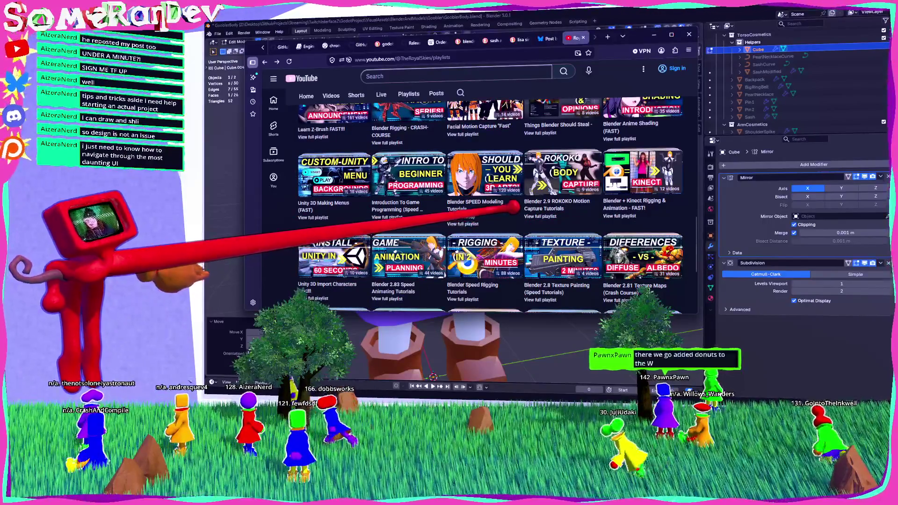
{"action": "scroll", "coordinate": [533, 234], "scroll_direction": "down", "scroll_amount": 2}
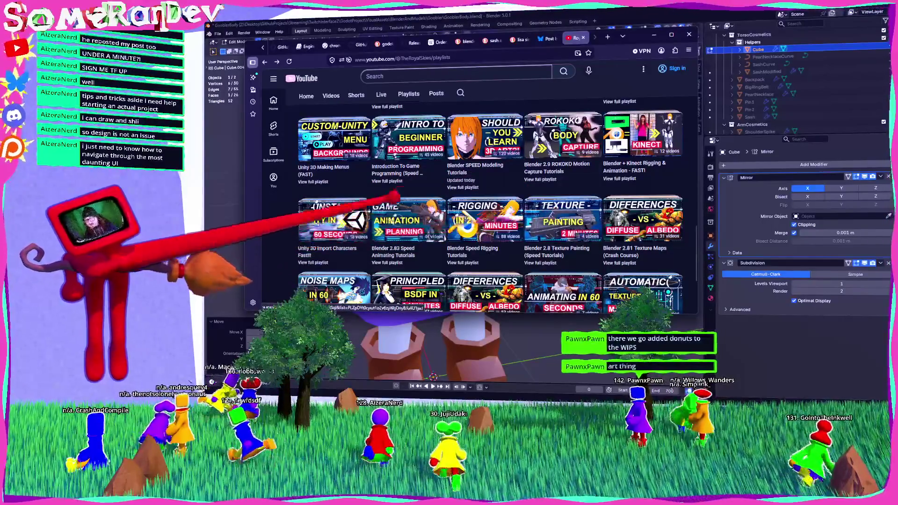
{"action": "scroll", "coordinate": [538, 191], "scroll_direction": "down", "scroll_amount": 2}
{"action": "scroll", "coordinate": [487, 187], "scroll_direction": "down", "scroll_amount": 4}
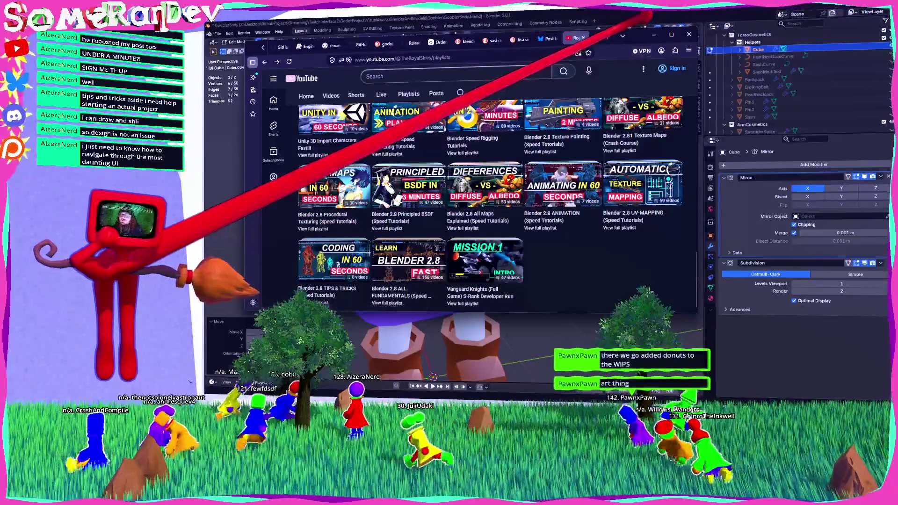
{"action": "left_click", "coordinate": [654, 35]}
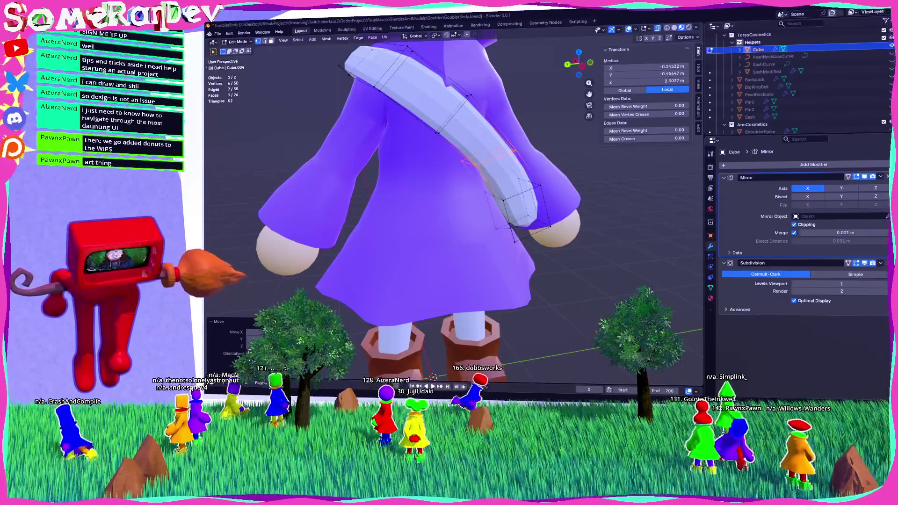
In Front Ortho view, shift the selected sash vertices sideways along X.
{"action": "middle_click_drag", "start_coordinate": [241, 271], "coordinate": [558, 235]}
{"action": "mouse_move", "coordinate": [450, 211]}
{"action": "middle_mouse_down"}
{"action": "mouse_move", "coordinate": [492, 201]}
{"action": "mouse_move", "coordinate": [496, 168]}
{"action": "middle_mouse_up"}
{"action": "mouse_move", "coordinate": [466, 329]}
{"action": "middle_mouse_down"}
{"action": "mouse_move", "coordinate": [478, 327]}
{"action": "mouse_move", "coordinate": [463, 337]}
{"action": "mouse_move", "coordinate": [487, 332]}
{"action": "middle_mouse_up"}
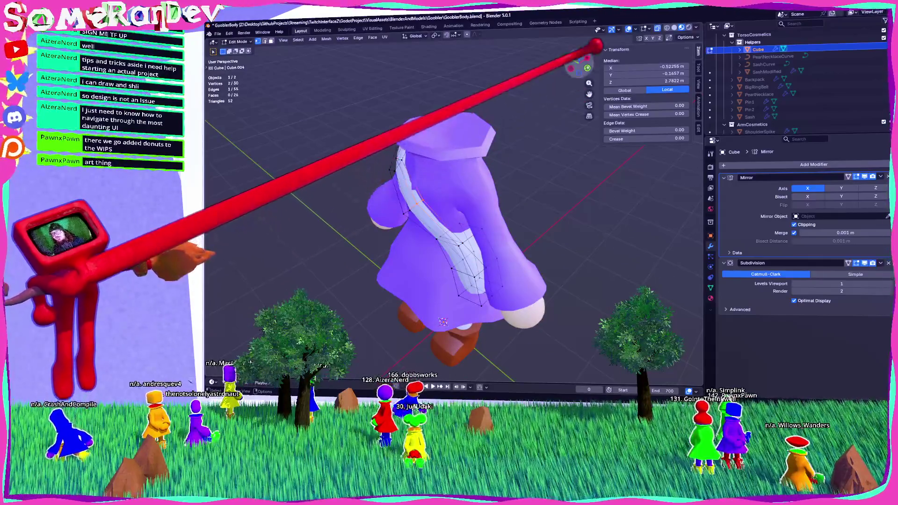
{"action": "key", "text": "KP_1"}
{"action": "scroll", "coordinate": [446, 206], "scroll_direction": "up", "scroll_amount": 2}
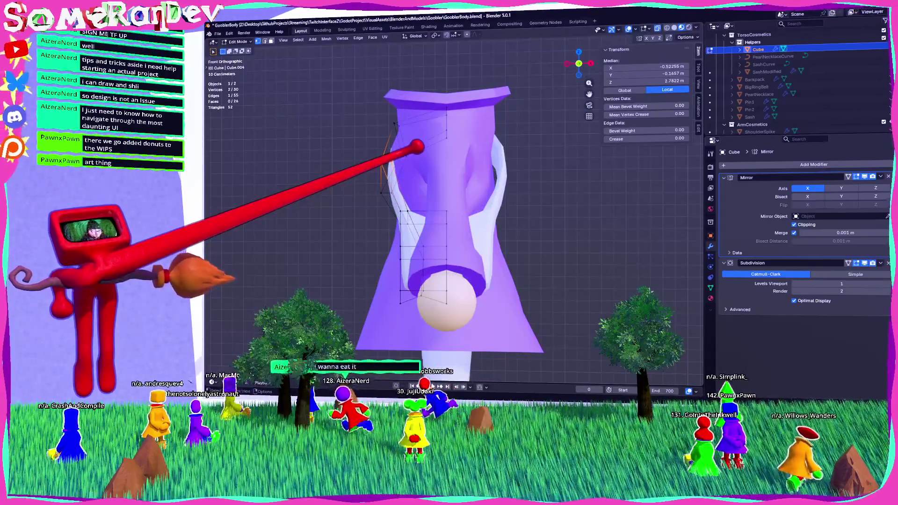
{"action": "key", "text": "g"}
{"action": "key", "text": "x"}
{"action": "key", "text": "Return"}
Back in Object Mode, apply Shade Auto Smooth to the sash.
{"action": "mouse_move", "coordinate": [447, 206]}
{"action": "middle_mouse_down"}
{"action": "mouse_move", "coordinate": [473, 200]}
{"action": "mouse_move", "coordinate": [410, 207]}
{"action": "middle_mouse_up"}
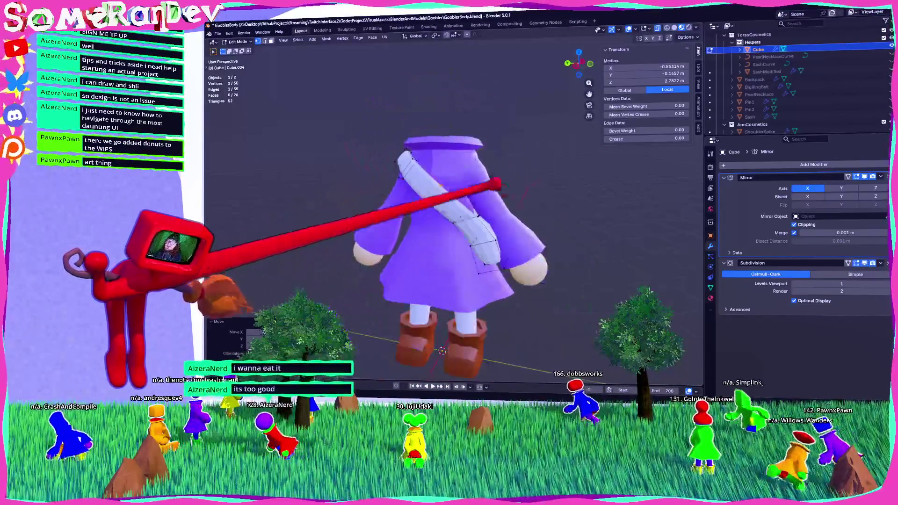
{"action": "key", "text": "Tab"}
{"action": "left_click", "coordinate": [418, 254]}
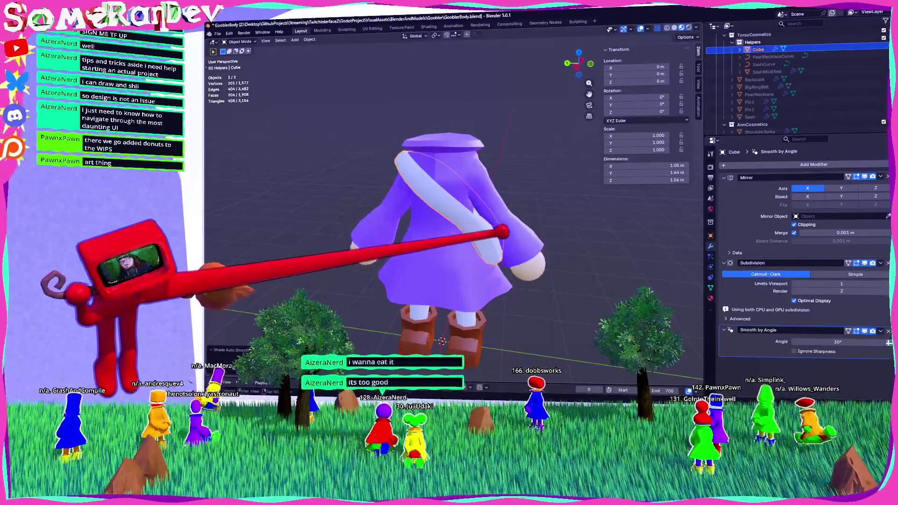
Assign the existing red MaterialSlot1 material to the sash, then enter Edit Mode.
{"action": "left_click", "coordinate": [710, 298]}
{"action": "left_click", "coordinate": [724, 197]}
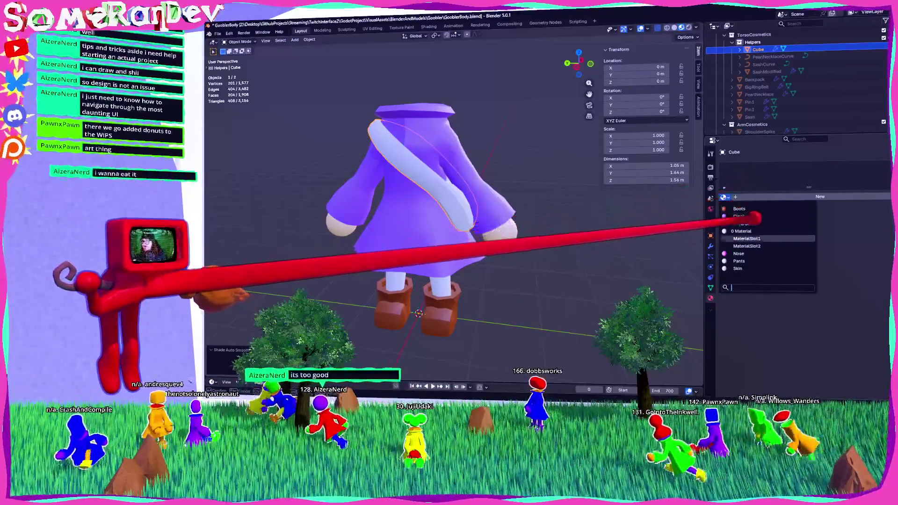
{"action": "left_click", "coordinate": [748, 239]}
{"action": "key", "text": "alt+a"}
{"action": "middle_click_drag", "start_coordinate": [449, 225], "coordinate": [412, 220]}
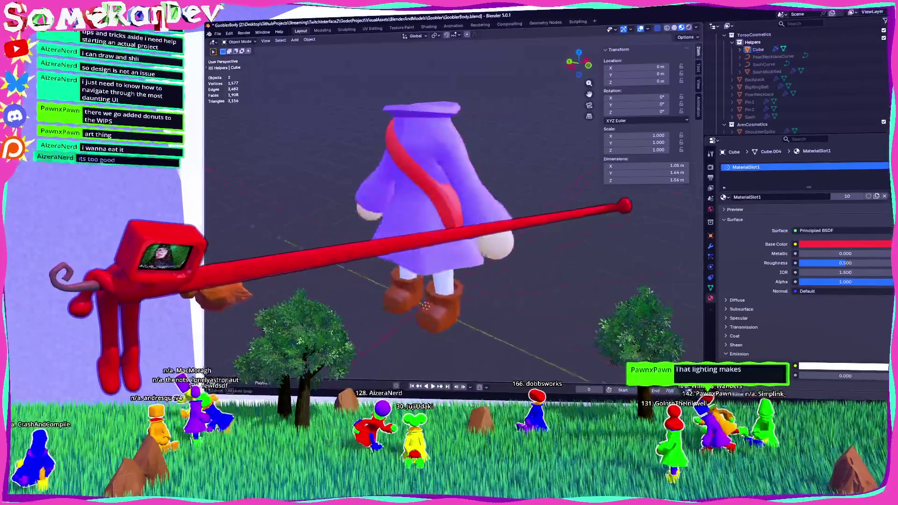
{"action": "key", "text": "Tab"}
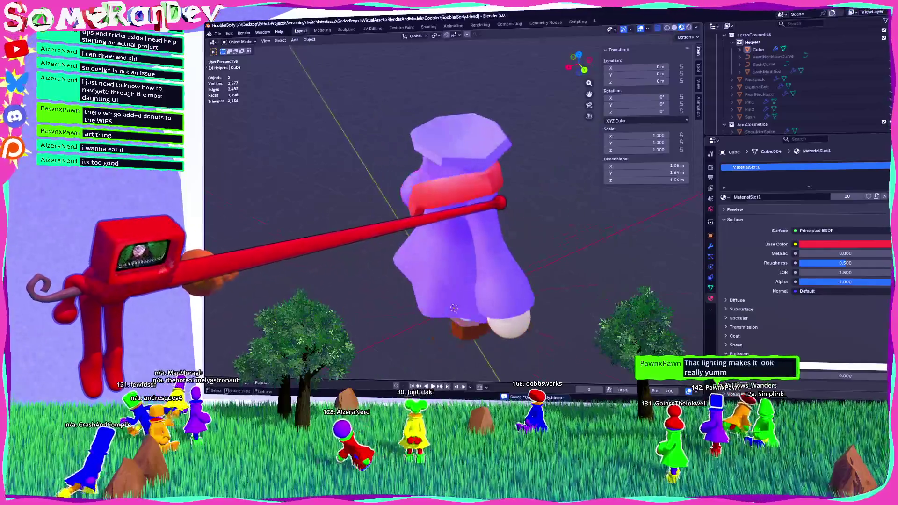
{"action": "middle_click_drag", "start_coordinate": [502, 370], "coordinate": [421, 363]}
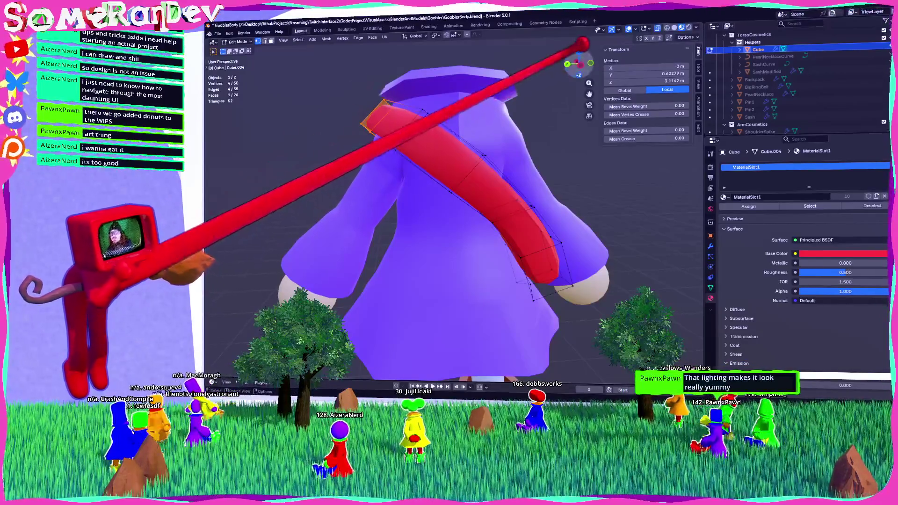
From the Ctrl+Numpad 3 view, grab the sash's end vertices into a snugger position.
{"action": "key", "text": "ctrl+KP_3"}
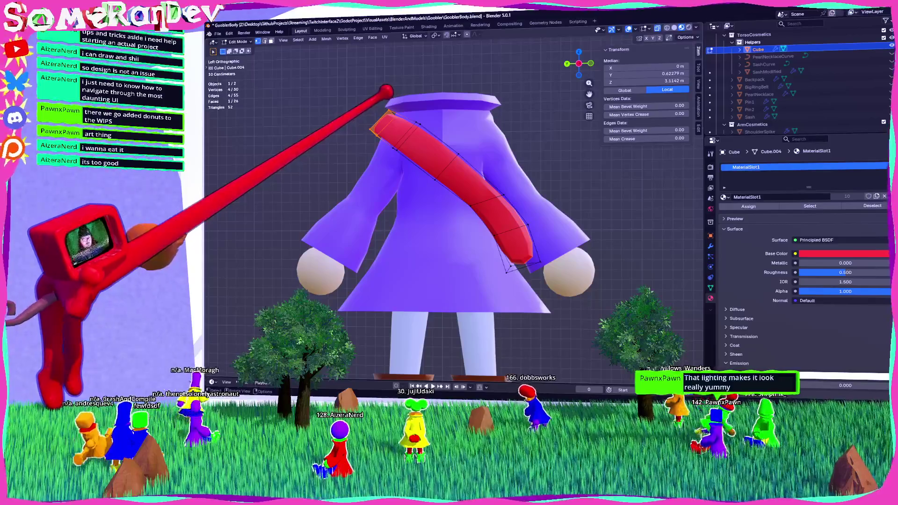
{"action": "middle_click_drag", "start_coordinate": [449, 210], "coordinate": [407, 197]}
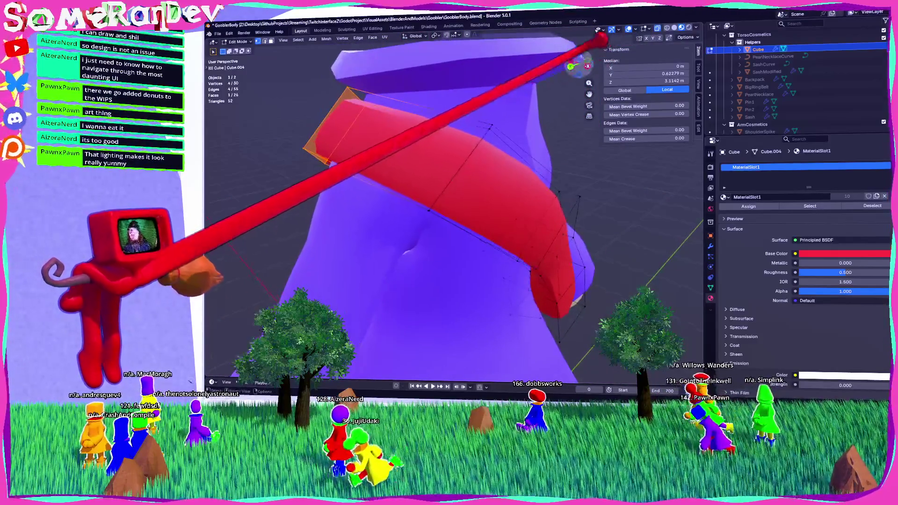
{"action": "key", "text": "ctrl+KP_3"}
{"action": "key", "text": "g"}
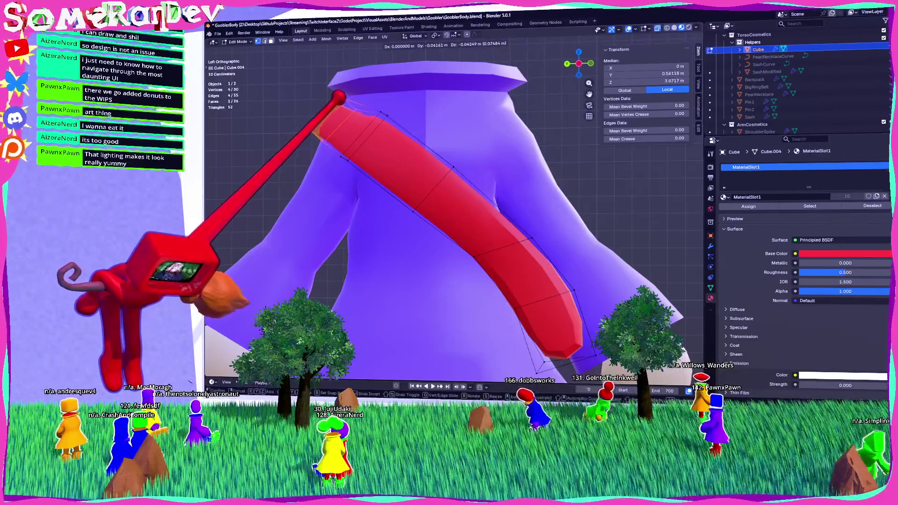
{"action": "left_click", "coordinate": [336, 96]}
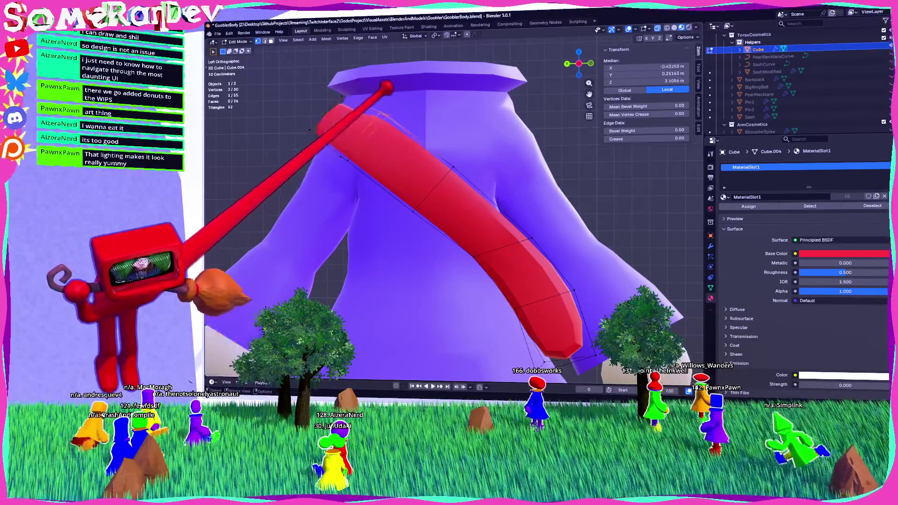
Select an edge at the sash's end, check the wrap, and return to Object Mode.
{"action": "left_click", "coordinate": [414, 96]}
{"action": "mouse_move", "coordinate": [414, 96]}
{"action": "middle_mouse_down"}
{"action": "mouse_move", "coordinate": [367, 117]}
{"action": "mouse_move", "coordinate": [499, 121]}
{"action": "middle_mouse_up"}
{"action": "scroll", "coordinate": [616, 180], "scroll_direction": "down", "scroll_amount": 5}
{"action": "mouse_move", "coordinate": [616, 180]}
{"action": "middle_mouse_down"}
{"action": "mouse_move", "coordinate": [568, 184]}
{"action": "mouse_move", "coordinate": [551, 163]}
{"action": "middle_mouse_up"}
{"action": "key", "text": "Tab"}
{"action": "scroll", "coordinate": [552, 163], "scroll_direction": "up", "scroll_amount": 2}
{"action": "key", "text": "Tab"}
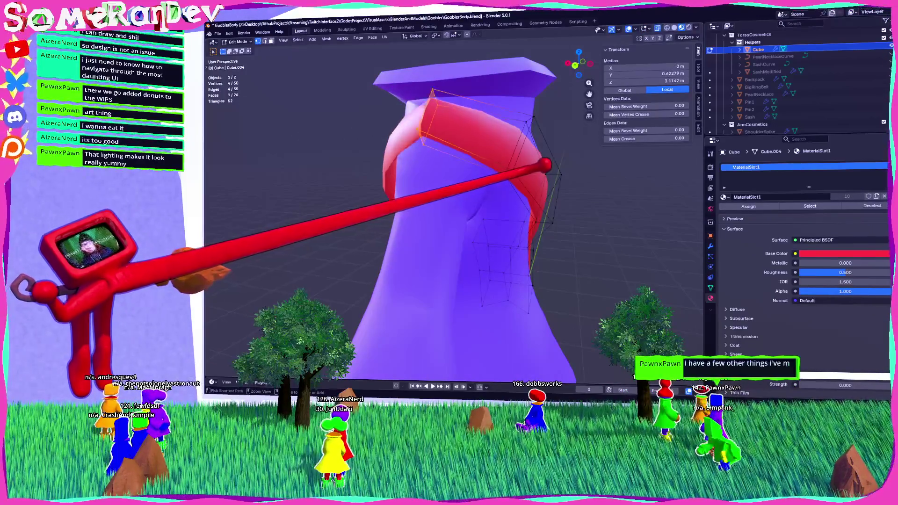
{"action": "key", "text": "Tab"}
{"action": "mouse_move", "coordinate": [602, 207]}
{"action": "middle_mouse_down"}
{"action": "mouse_move", "coordinate": [538, 164]}
{"action": "mouse_move", "coordinate": [499, 172]}
{"action": "mouse_move", "coordinate": [531, 185]}
{"action": "middle_mouse_up"}
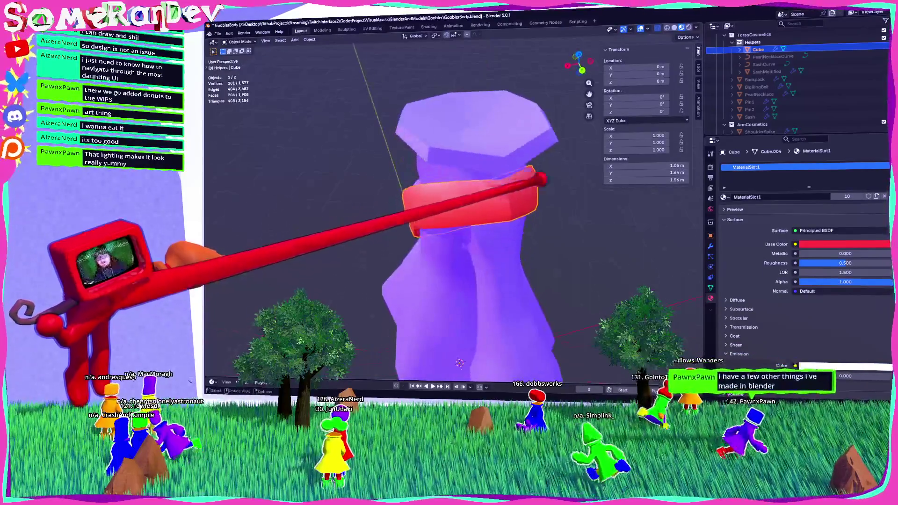
Set the Smooth by Angle modifier's angle to 30° and save the file.
{"action": "left_click", "coordinate": [711, 246]}
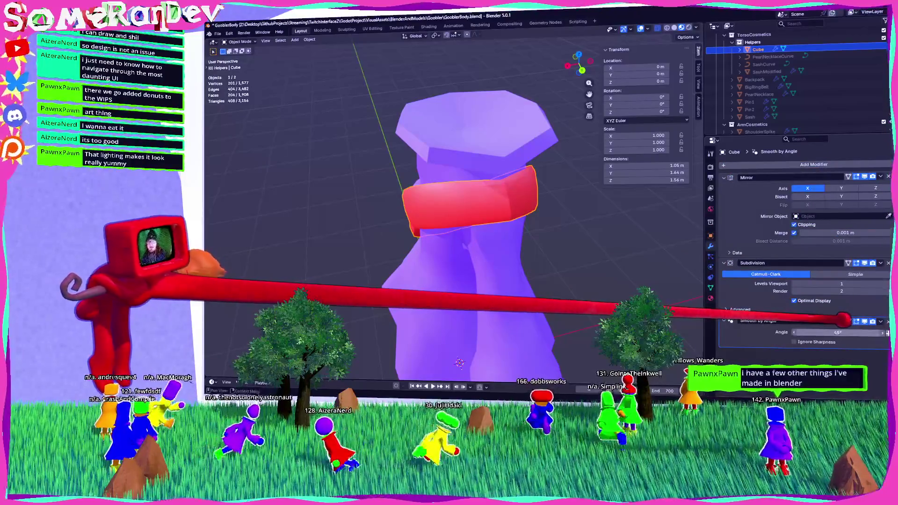
{"action": "left_click_drag", "start_coordinate": [888, 333], "coordinate": [891, 332]}
{"action": "mouse_move", "coordinate": [515, 210]}
{"action": "middle_mouse_down"}
{"action": "mouse_move", "coordinate": [538, 262]}
{"action": "mouse_move", "coordinate": [561, 282]}
{"action": "mouse_move", "coordinate": [505, 272]}
{"action": "middle_mouse_up"}
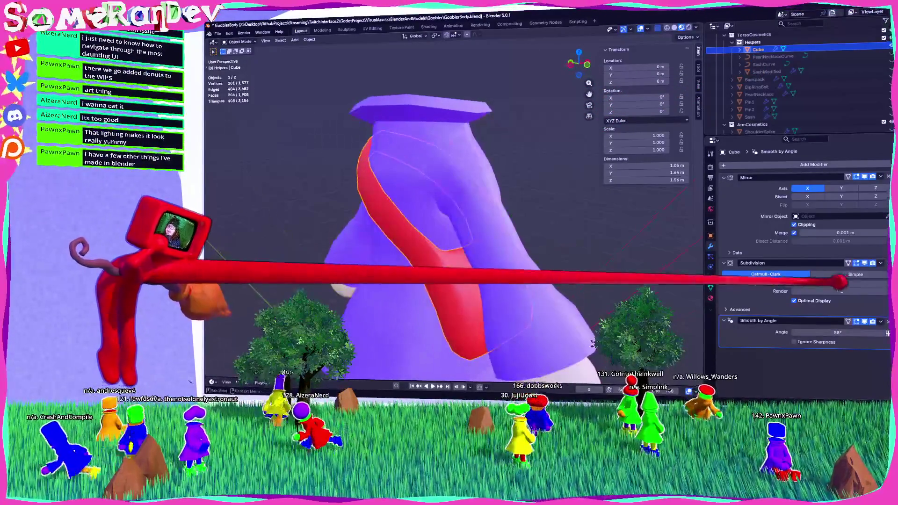
{"action": "left_click", "coordinate": [837, 332]}
{"action": "key", "text": "Return"}
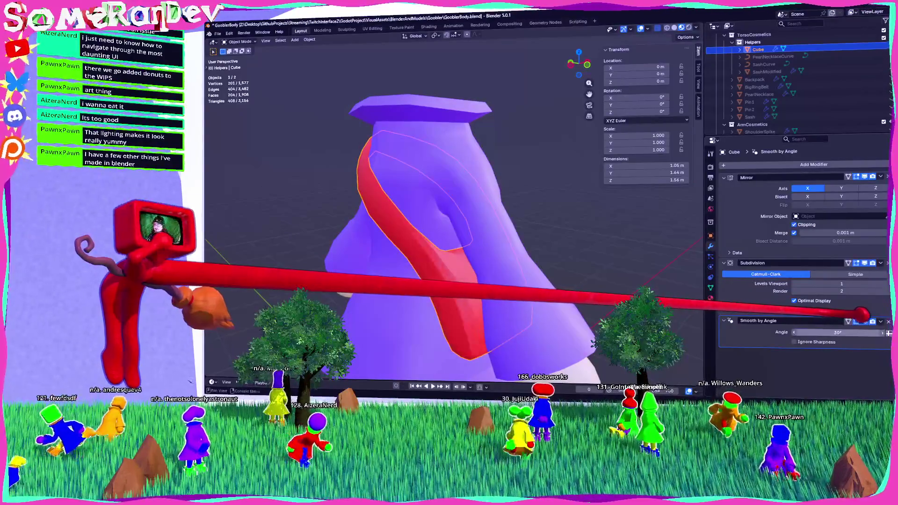
{"action": "key", "text": "ctrl+s"}
Rename the Cube object to Purse with F2.
{"action": "mouse_move", "coordinate": [468, 234]}
{"action": "middle_mouse_down"}
{"action": "mouse_move", "coordinate": [496, 210]}
{"action": "mouse_move", "coordinate": [458, 220]}
{"action": "mouse_move", "coordinate": [472, 192]}
{"action": "middle_mouse_up"}
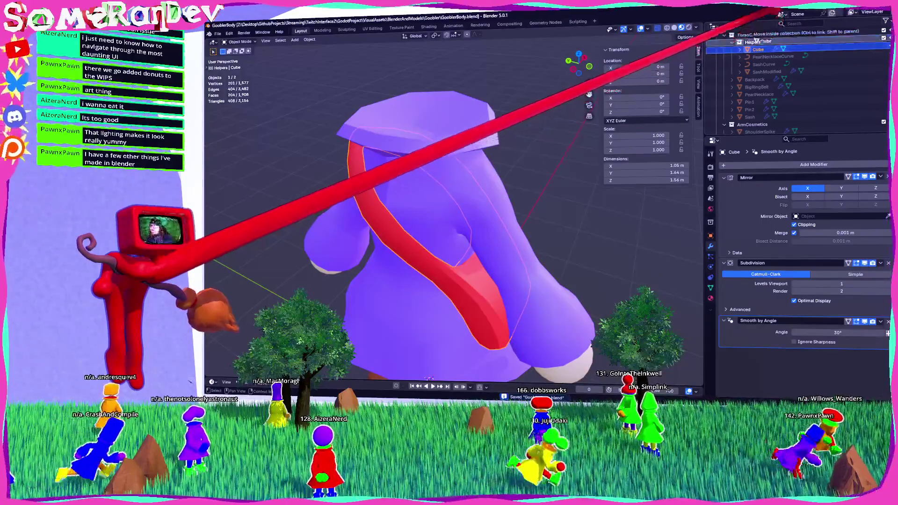
{"action": "scroll", "coordinate": [768, 61], "scroll_direction": "up", "scroll_amount": 2}
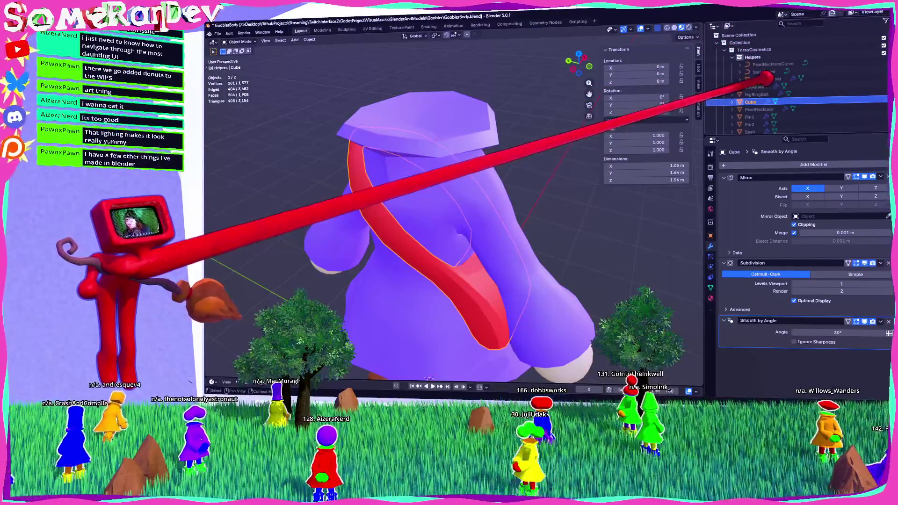
{"action": "scroll", "coordinate": [767, 77], "scroll_direction": "down", "scroll_amount": 3}
{"action": "key", "text": "F2"}
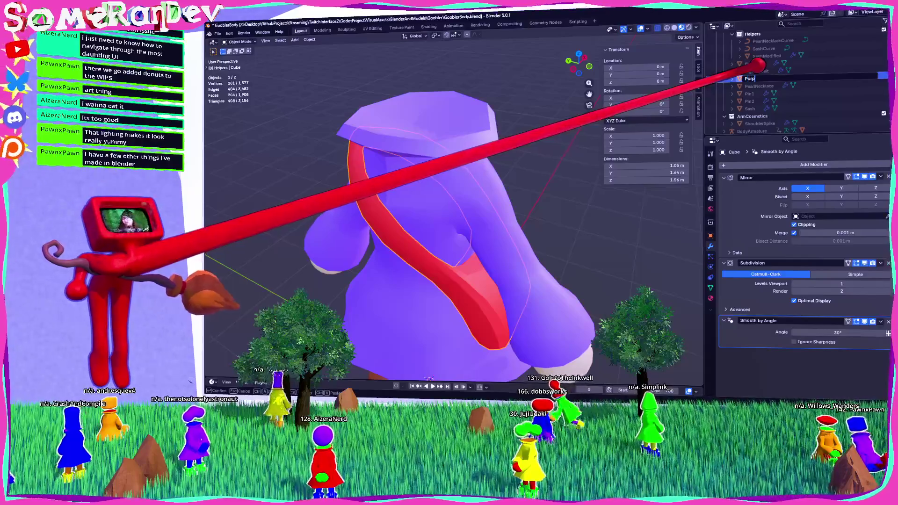
{"action": "type", "text": "e"}
{"action": "key", "text": "Return"}
{"action": "key", "text": "h"}
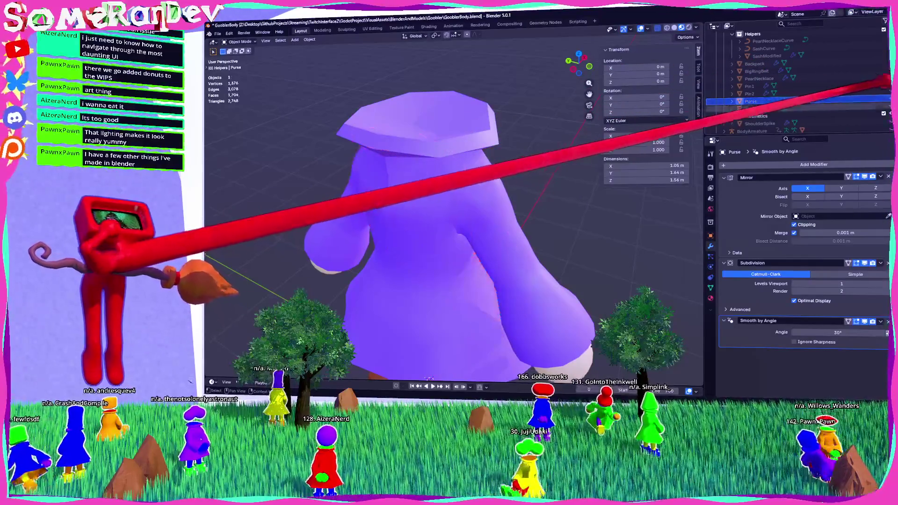
{"action": "middle_click_drag", "start_coordinate": [538, 159], "coordinate": [552, 155]}
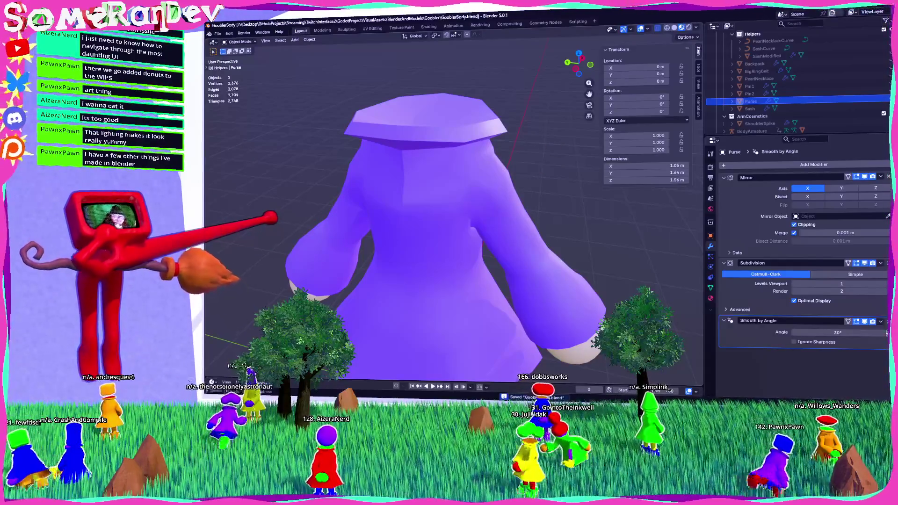
{"action": "scroll", "coordinate": [449, 211], "scroll_direction": "down", "scroll_amount": 4}
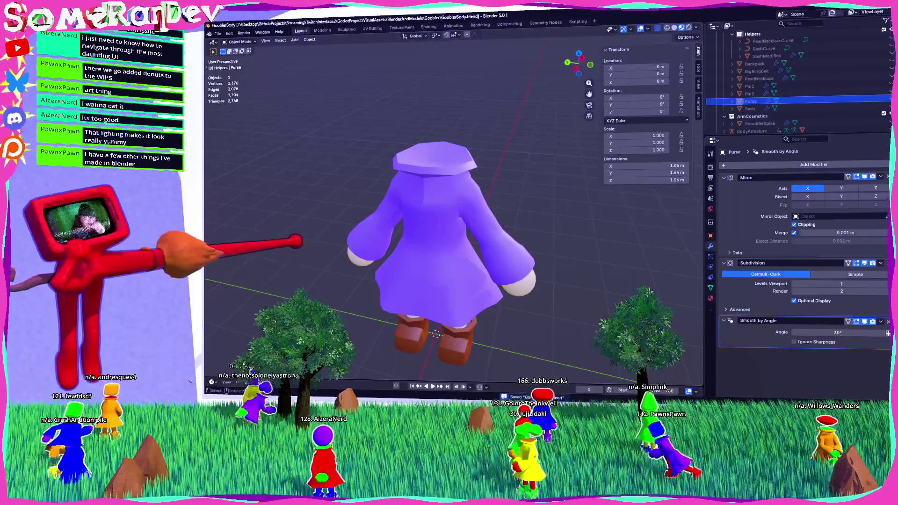
{"action": "scroll", "coordinate": [449, 211], "scroll_direction": "down", "scroll_amount": 2}
{"action": "middle_click_drag", "start_coordinate": [449, 210], "coordinate": [508, 205]}
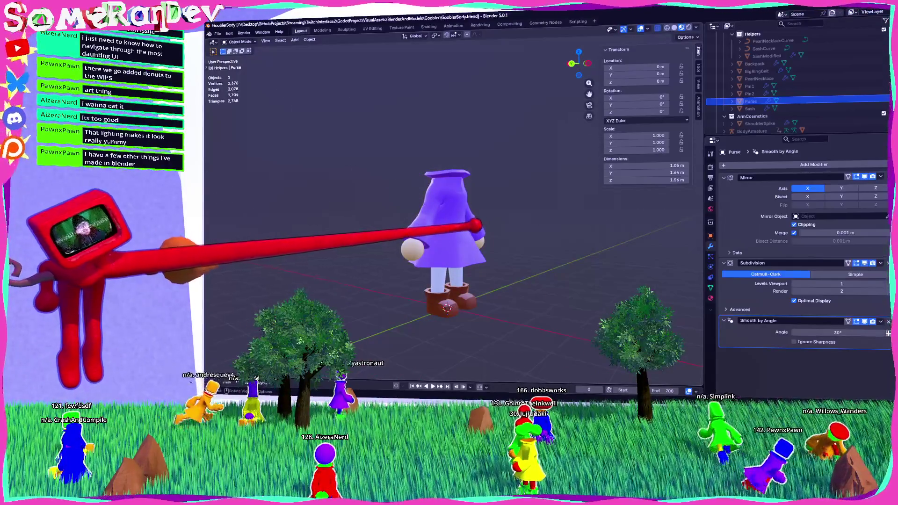
{"action": "scroll", "coordinate": [450, 211], "scroll_direction": "up", "scroll_amount": 4}
{"action": "mouse_move", "coordinate": [449, 211]}
{"action": "middle_mouse_down"}
{"action": "mouse_move", "coordinate": [489, 210]}
{"action": "mouse_move", "coordinate": [449, 187]}
{"action": "mouse_move", "coordinate": [463, 183]}
{"action": "mouse_move", "coordinate": [470, 212]}
{"action": "mouse_move", "coordinate": [625, 209]}
{"action": "middle_mouse_up"}
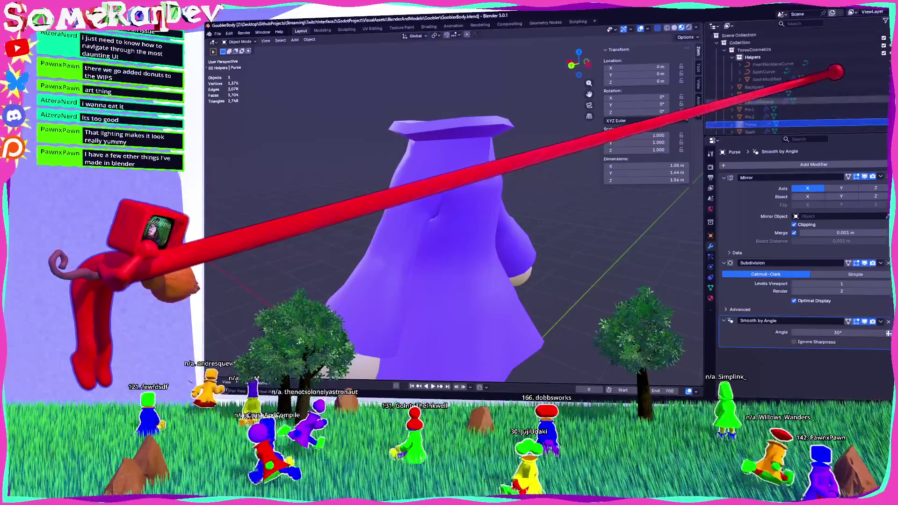
Collapse the Helpers collection and select Pin2, then Backpack, in the Outliner.
{"action": "scroll", "coordinate": [802, 63], "scroll_direction": "up", "scroll_amount": 2}
{"action": "left_click", "coordinate": [732, 56]}
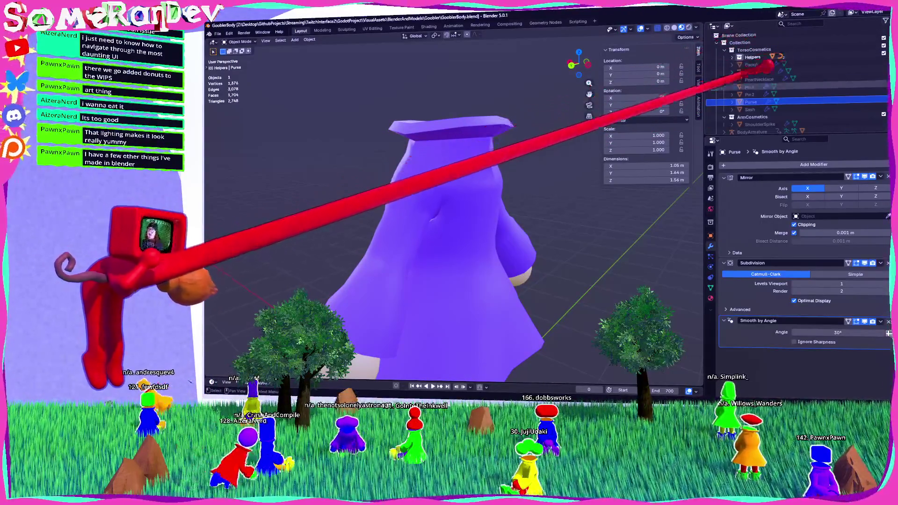
{"action": "scroll", "coordinate": [767, 44], "scroll_direction": "up", "scroll_amount": 1}
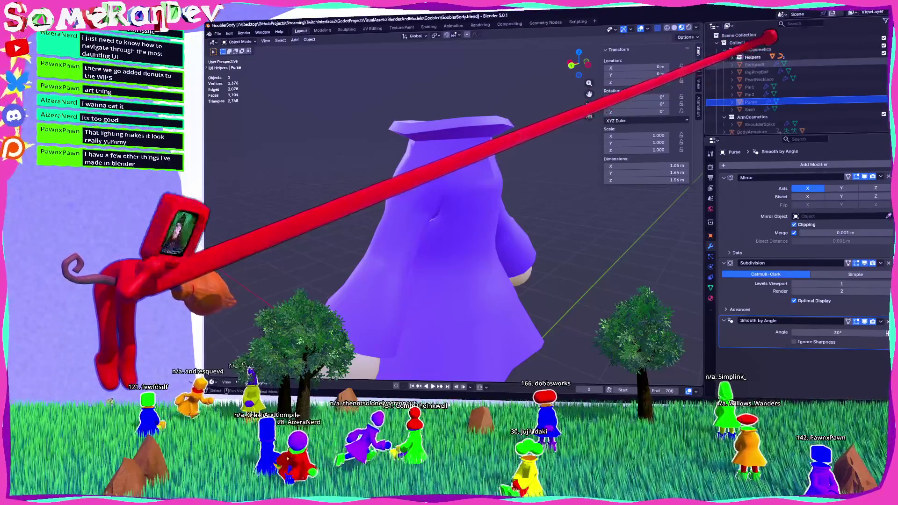
{"action": "scroll", "coordinate": [772, 53], "scroll_direction": "down", "scroll_amount": 1}
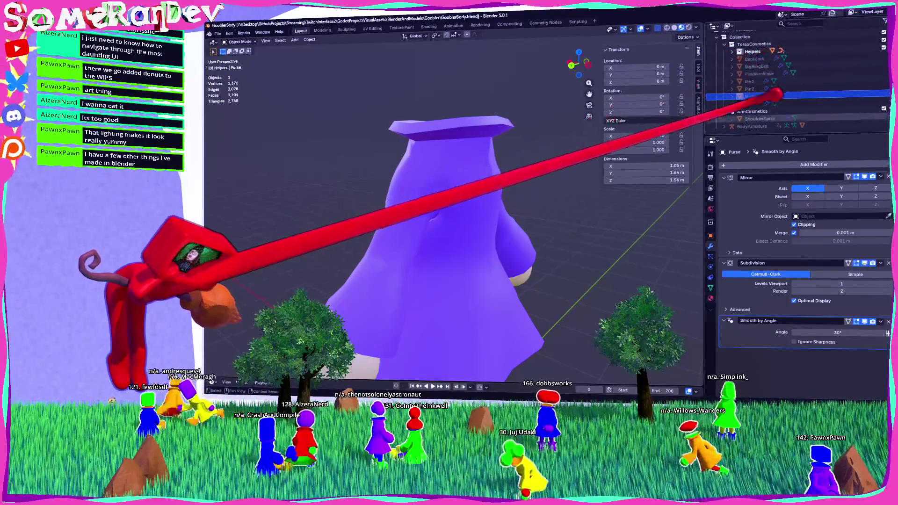
{"action": "mouse_move", "coordinate": [575, 149]}
{"action": "middle_mouse_down"}
{"action": "mouse_move", "coordinate": [548, 145]}
{"action": "mouse_move", "coordinate": [478, 174]}
{"action": "middle_mouse_up"}
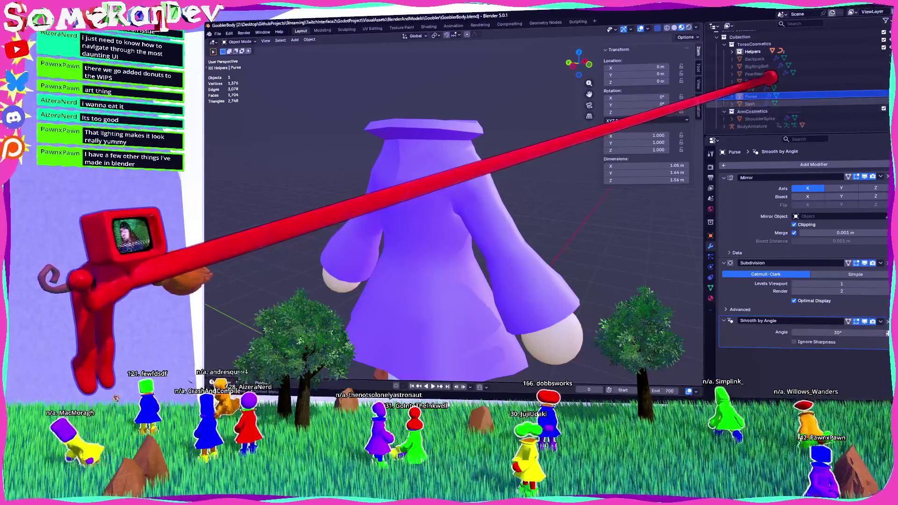
{"action": "left_click", "coordinate": [753, 89]}
{"action": "left_click", "coordinate": [751, 58]}
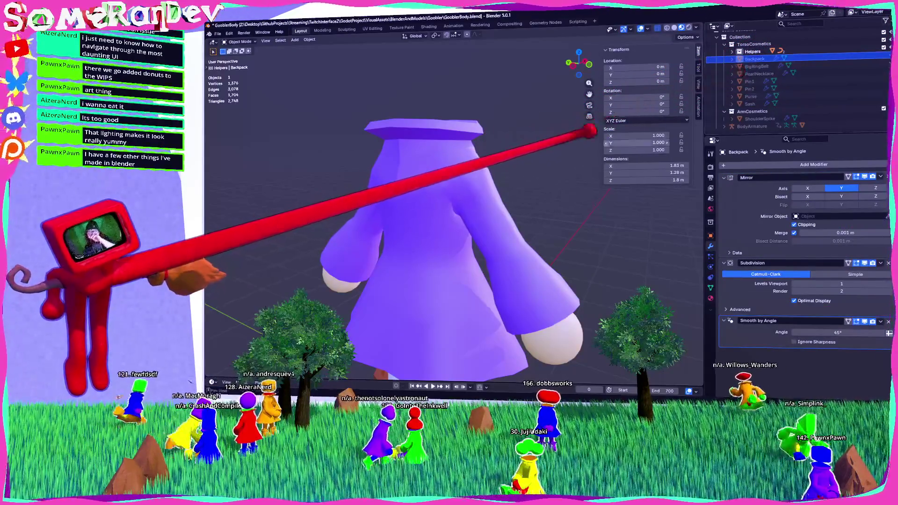
Inspect the coat from behind and select the Body mesh.
{"action": "middle_click_drag", "start_coordinate": [517, 137], "coordinate": [553, 135]}
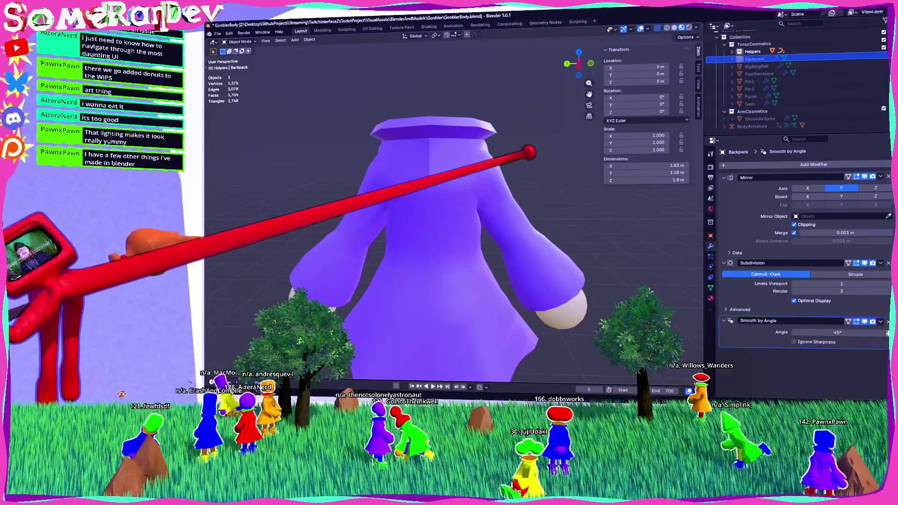
{"action": "mouse_move", "coordinate": [526, 148]}
{"action": "middle_mouse_down"}
{"action": "mouse_move", "coordinate": [405, 145]}
{"action": "mouse_move", "coordinate": [553, 156]}
{"action": "mouse_move", "coordinate": [532, 170]}
{"action": "mouse_move", "coordinate": [415, 149]}
{"action": "mouse_move", "coordinate": [538, 116]}
{"action": "mouse_move", "coordinate": [484, 159]}
{"action": "mouse_move", "coordinate": [431, 171]}
{"action": "mouse_move", "coordinate": [517, 168]}
{"action": "mouse_move", "coordinate": [426, 164]}
{"action": "mouse_move", "coordinate": [392, 184]}
{"action": "mouse_move", "coordinate": [395, 160]}
{"action": "middle_mouse_up"}
{"action": "scroll", "coordinate": [460, 171], "scroll_direction": "up", "scroll_amount": 3}
{"action": "mouse_move", "coordinate": [460, 171]}
{"action": "middle_mouse_down"}
{"action": "mouse_move", "coordinate": [633, 170]}
{"action": "mouse_move", "coordinate": [451, 155]}
{"action": "mouse_move", "coordinate": [489, 155]}
{"action": "middle_mouse_up"}
{"action": "scroll", "coordinate": [497, 153], "scroll_direction": "down", "scroll_amount": 3}
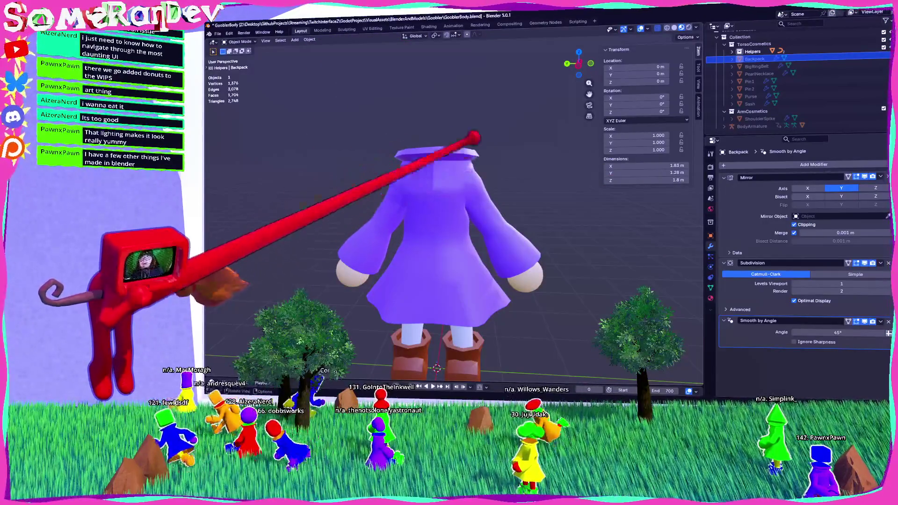
{"action": "scroll", "coordinate": [462, 168], "scroll_direction": "up", "scroll_amount": 2}
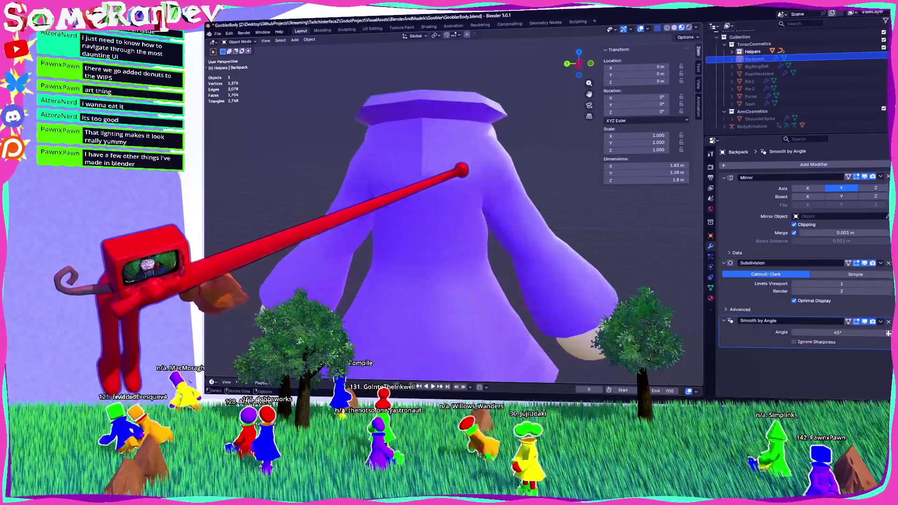
{"action": "left_click", "coordinate": [470, 164]}
{"action": "scroll", "coordinate": [327, 117], "scroll_direction": "down", "scroll_amount": 3}
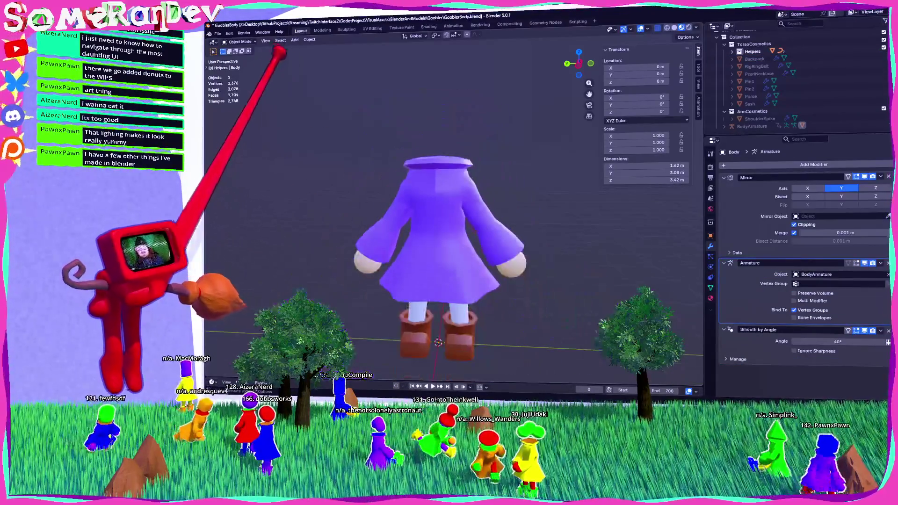
Add a mesh cylinder and set its radius to 0.94 m.
{"action": "left_click", "coordinate": [294, 39]}
{"action": "mouse_move", "coordinate": [328, 47]}
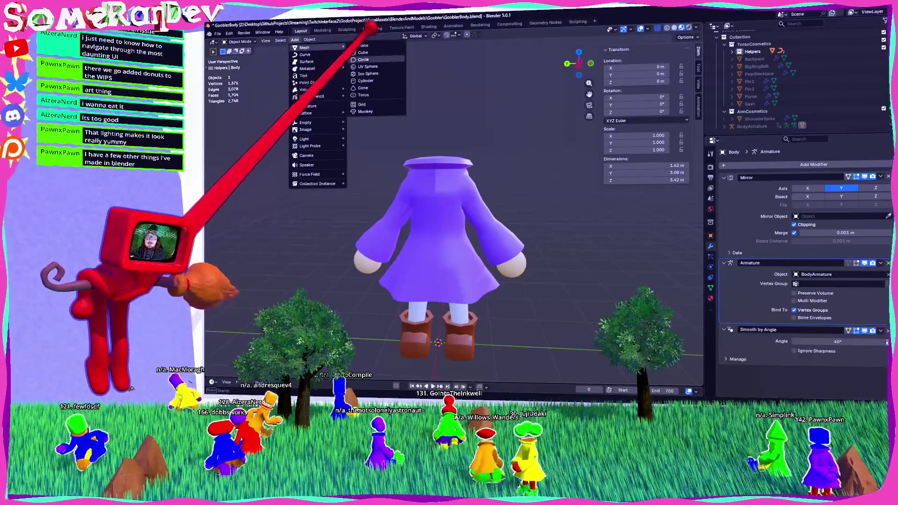
{"action": "left_click", "coordinate": [366, 80]}
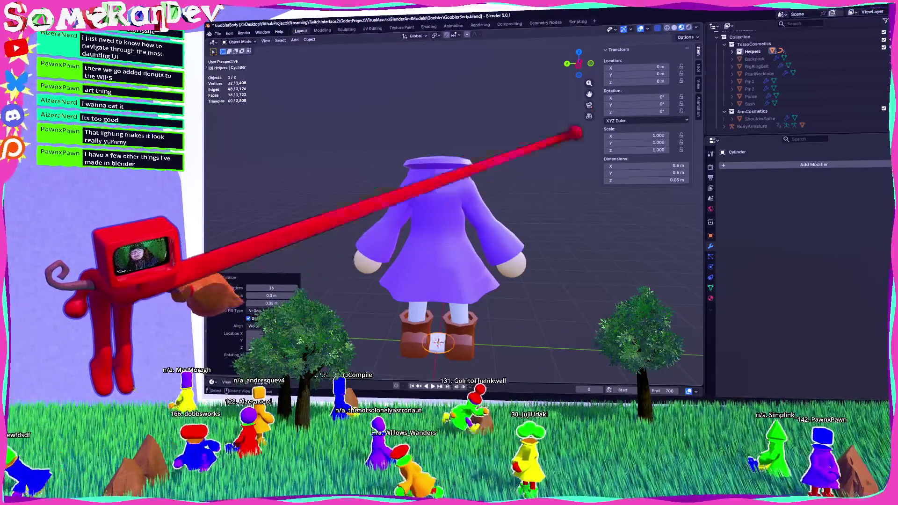
{"action": "scroll", "coordinate": [393, 267], "scroll_direction": "down", "scroll_amount": 1}
{"action": "middle_click_drag", "start_coordinate": [412, 280], "coordinate": [420, 211], "text": "shift"}
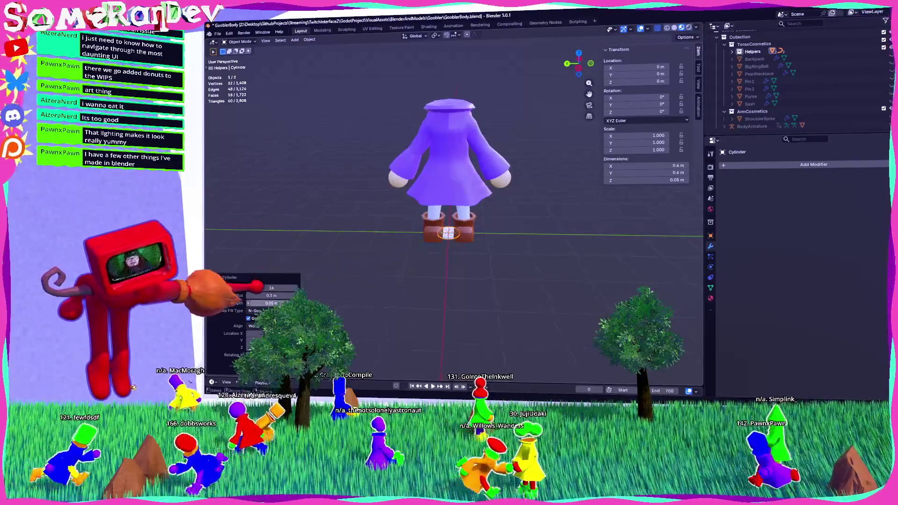
{"action": "left_click_drag", "start_coordinate": [271, 296], "coordinate": [300, 296]}
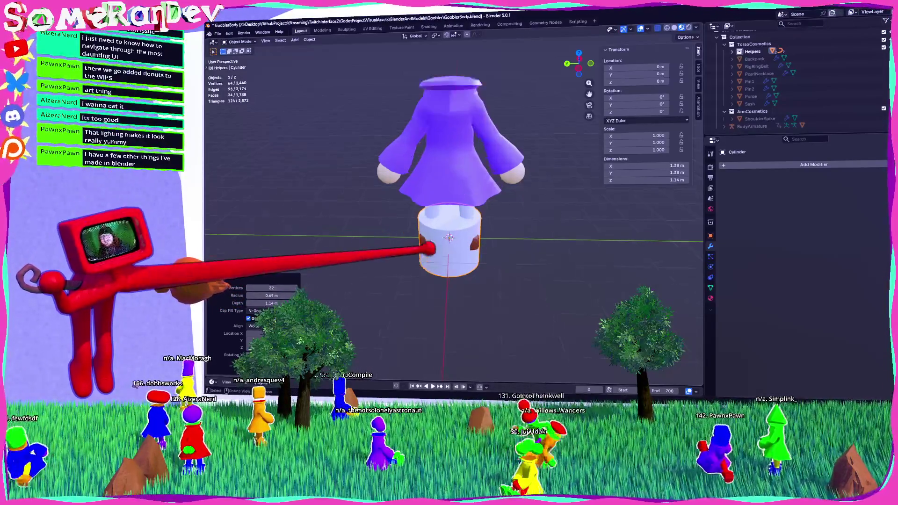
Raise the cylinder along Z to about 2.63 m, at head height.
{"action": "scroll", "coordinate": [492, 244], "scroll_direction": "up", "scroll_amount": 2}
{"action": "key", "text": "g"}
{"action": "key", "text": "z"}
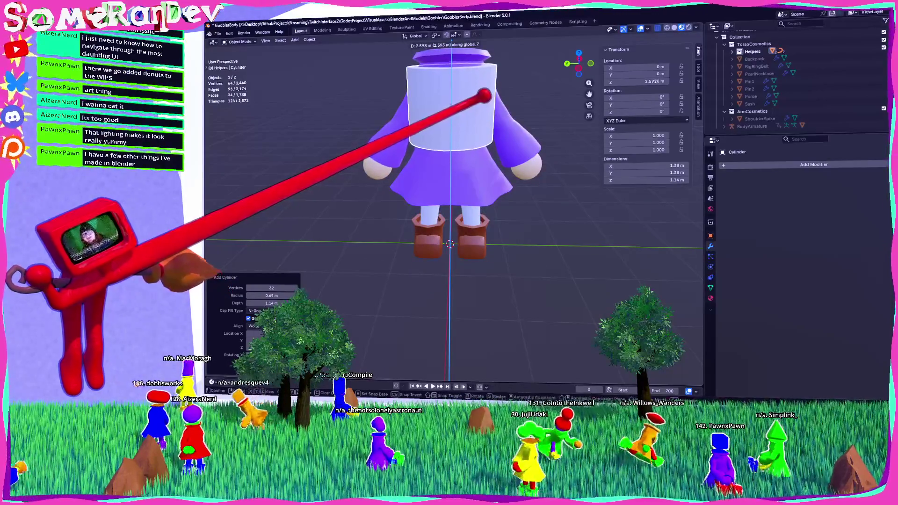
{"action": "left_click", "coordinate": [484, 94]}
{"action": "mouse_move", "coordinate": [488, 90]}
{"action": "middle_mouse_down"}
{"action": "mouse_move", "coordinate": [497, 90]}
{"action": "mouse_move", "coordinate": [365, 96]}
{"action": "mouse_move", "coordinate": [474, 86]}
{"action": "mouse_move", "coordinate": [465, 73]}
{"action": "middle_mouse_up"}
{"action": "scroll", "coordinate": [478, 195], "scroll_direction": "up", "scroll_amount": 5}
{"action": "mouse_move", "coordinate": [473, 195]}
{"action": "middle_mouse_down"}
{"action": "mouse_move", "coordinate": [503, 188]}
{"action": "mouse_move", "coordinate": [481, 164]}
{"action": "mouse_move", "coordinate": [481, 146]}
{"action": "mouse_move", "coordinate": [486, 156]}
{"action": "middle_mouse_up"}
{"action": "key", "text": "Tab"}
Select the cylinder's top face and scale it narrower in side view.
{"action": "left_click", "coordinate": [465, 194]}
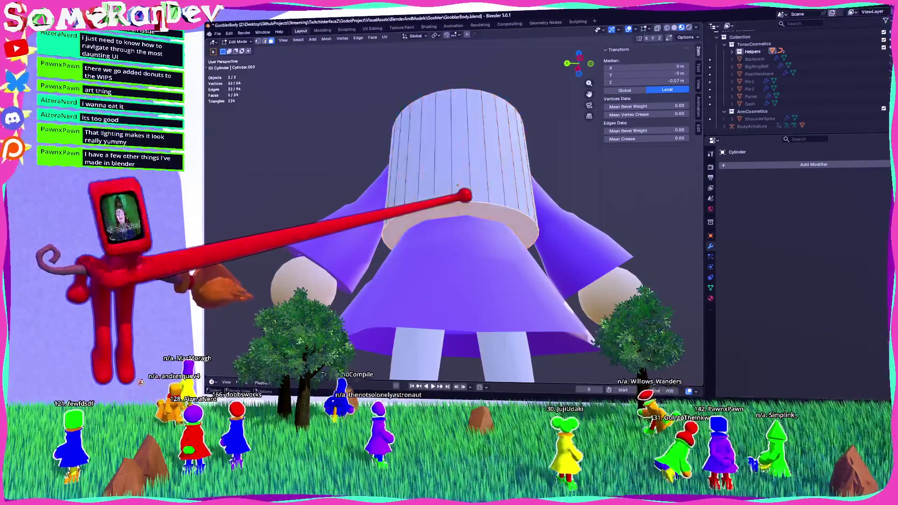
{"action": "left_click", "coordinate": [580, 62]}
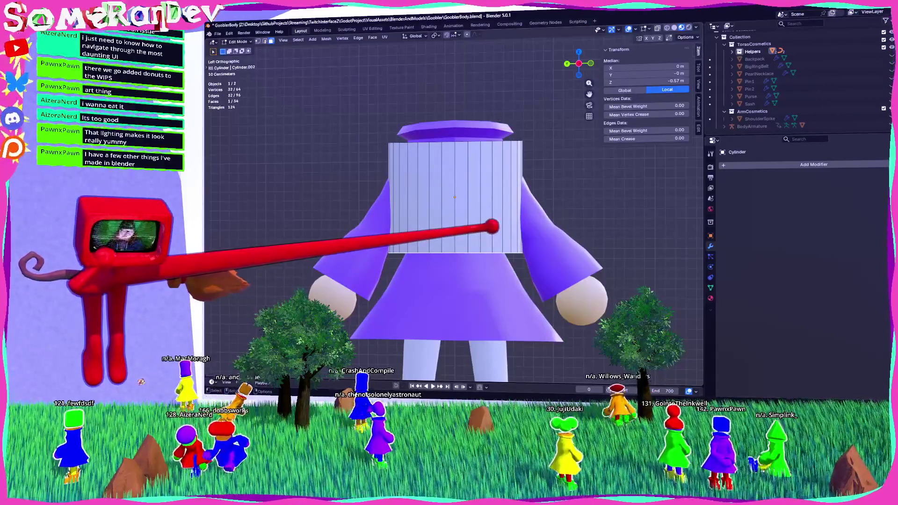
{"action": "middle_click_drag", "start_coordinate": [449, 304], "coordinate": [448, 376]}
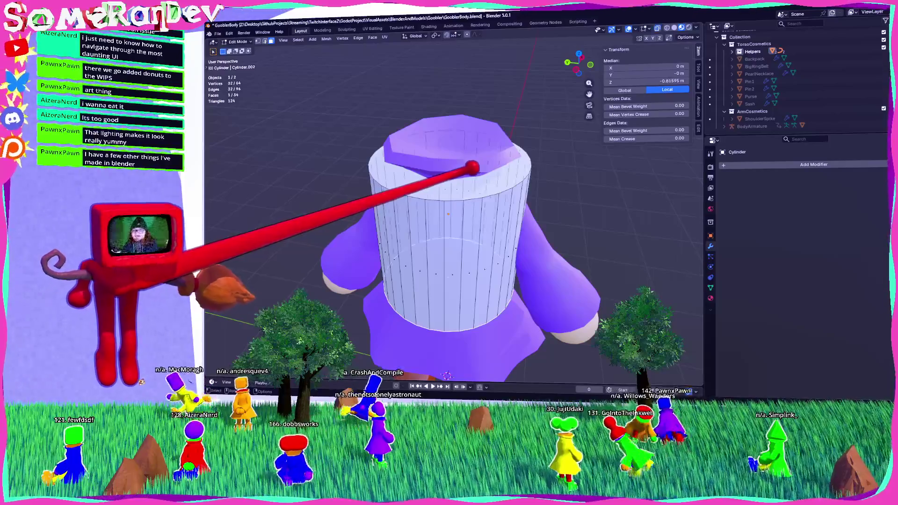
{"action": "left_click", "coordinate": [581, 62]}
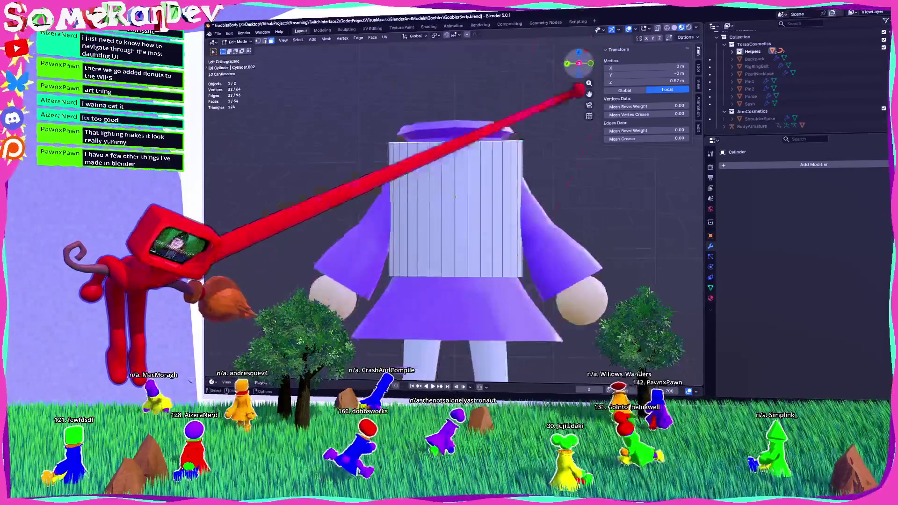
{"action": "key", "text": "s"}
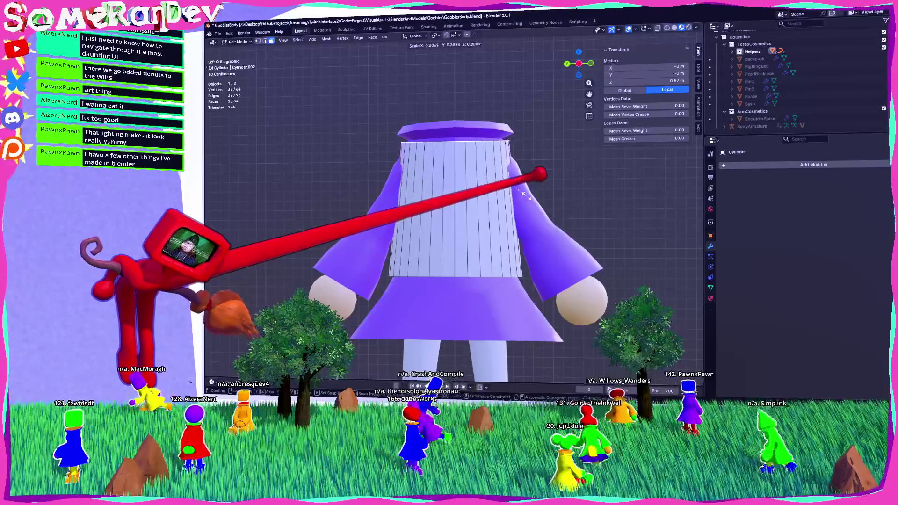
{"action": "left_click", "coordinate": [531, 197]}
{"action": "middle_click_drag", "start_coordinate": [530, 196], "coordinate": [513, 255]}
Select the whole cylinder, narrow it along X to taper around the torso.
{"action": "left_click", "coordinate": [583, 65]}
{"action": "key", "text": "a"}
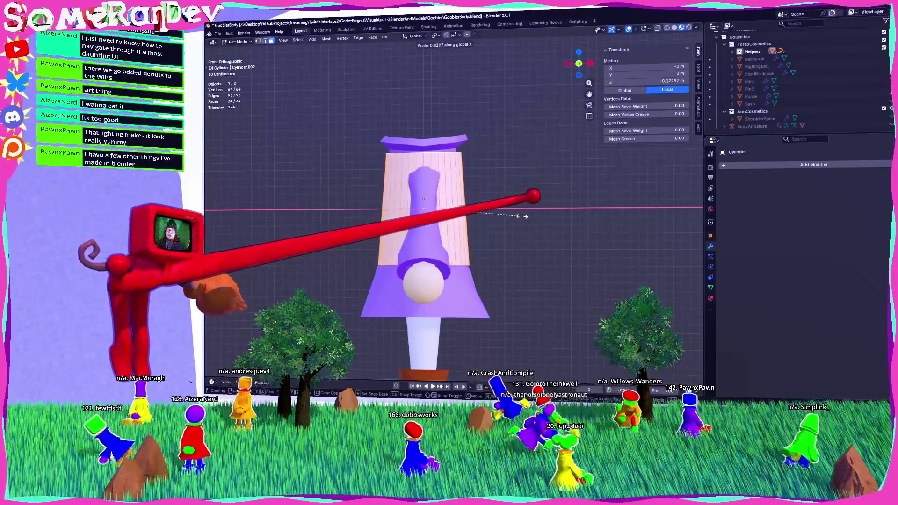
{"action": "left_click", "coordinate": [517, 216]}
{"action": "middle_click_drag", "start_coordinate": [516, 216], "coordinate": [515, 233]}
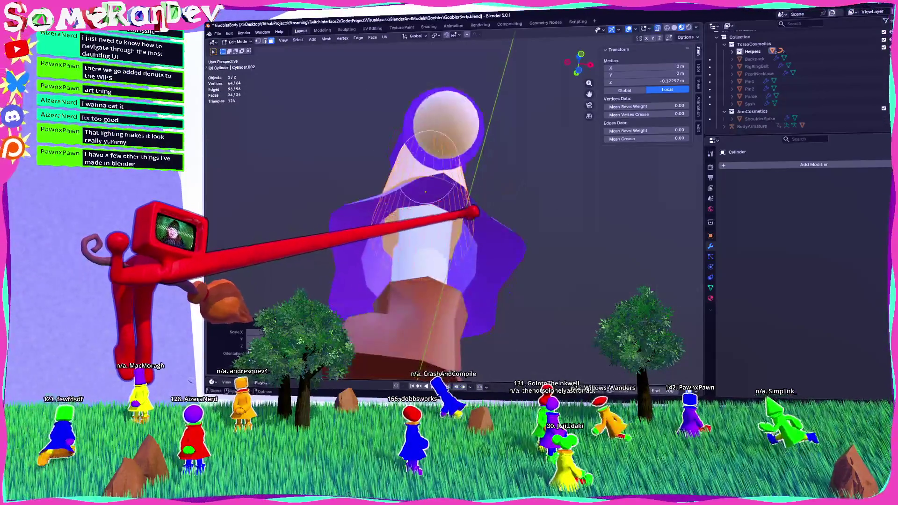
{"action": "left_click", "coordinate": [579, 63]}
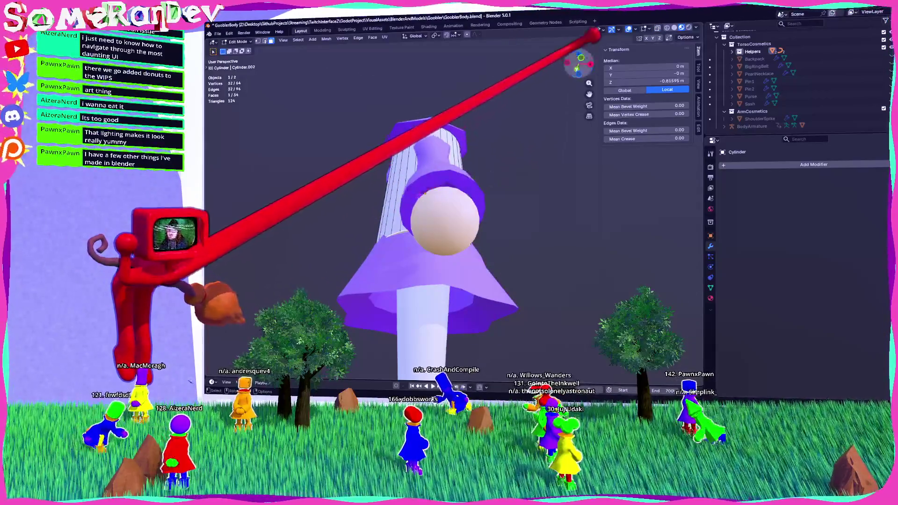
{"action": "mouse_move", "coordinate": [517, 228]}
{"action": "middle_mouse_down"}
{"action": "mouse_move", "coordinate": [622, 224]}
{"action": "mouse_move", "coordinate": [543, 230]}
{"action": "mouse_move", "coordinate": [585, 213]}
{"action": "mouse_move", "coordinate": [438, 210]}
{"action": "mouse_move", "coordinate": [474, 193]}
{"action": "mouse_move", "coordinate": [583, 194]}
{"action": "mouse_move", "coordinate": [489, 197]}
{"action": "mouse_move", "coordinate": [423, 175]}
{"action": "mouse_move", "coordinate": [457, 168]}
{"action": "middle_mouse_up"}
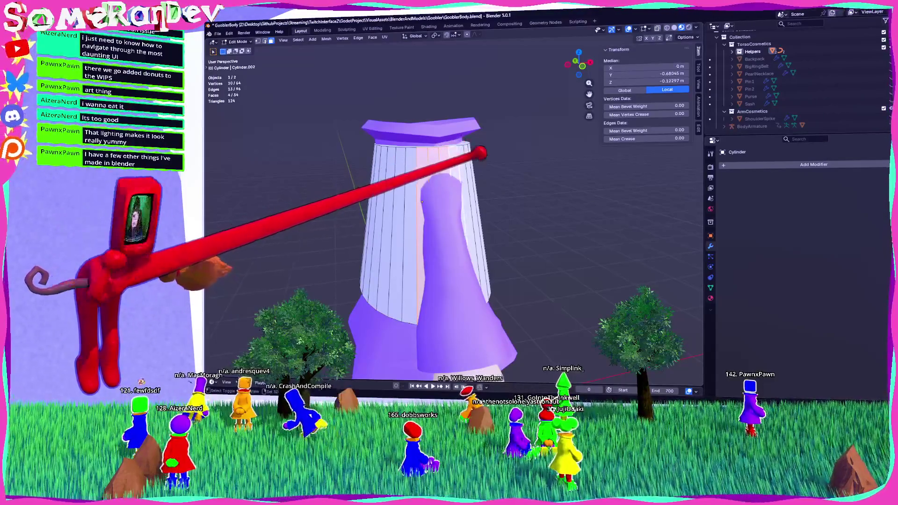
{"action": "left_click", "coordinate": [413, 149], "text": "shift"}
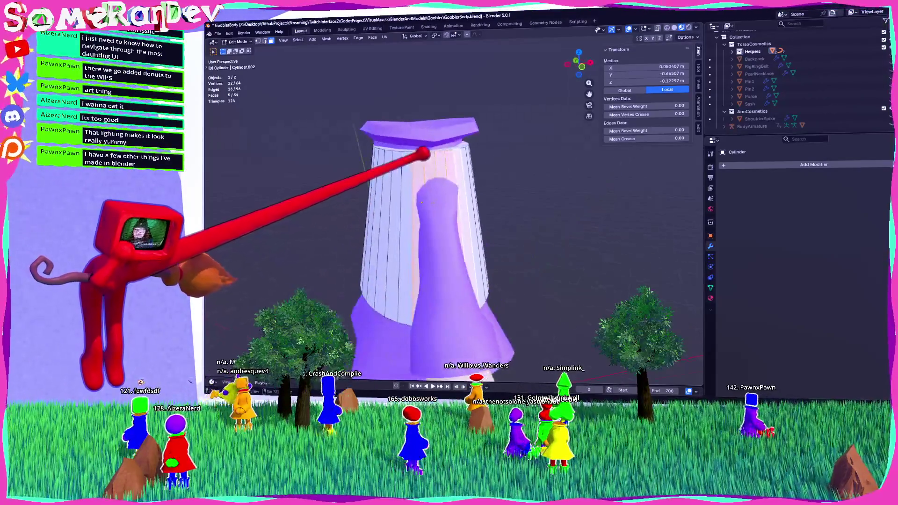
{"action": "key", "text": "ctrl+KP_3"}
{"action": "key", "text": "Tab"}
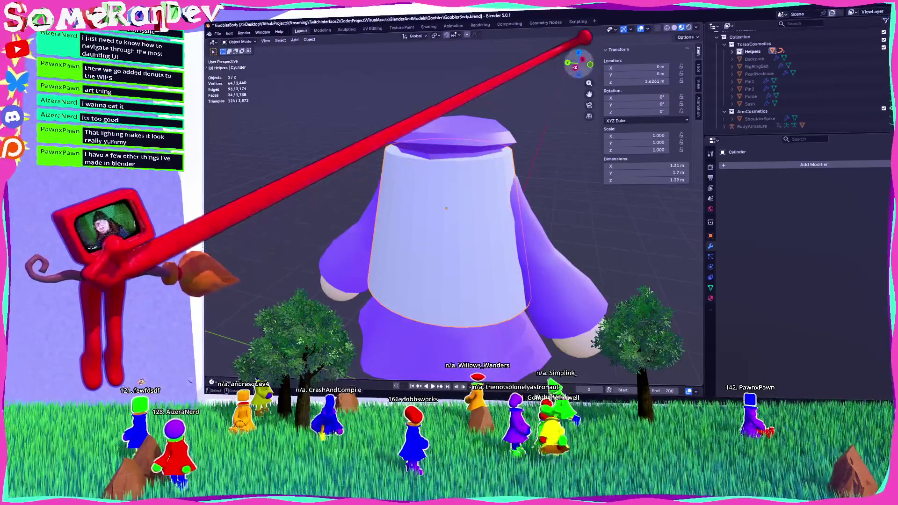
Box-select the right half of the shell in side view, delete it, then undo.
{"action": "key", "text": "Tab"}
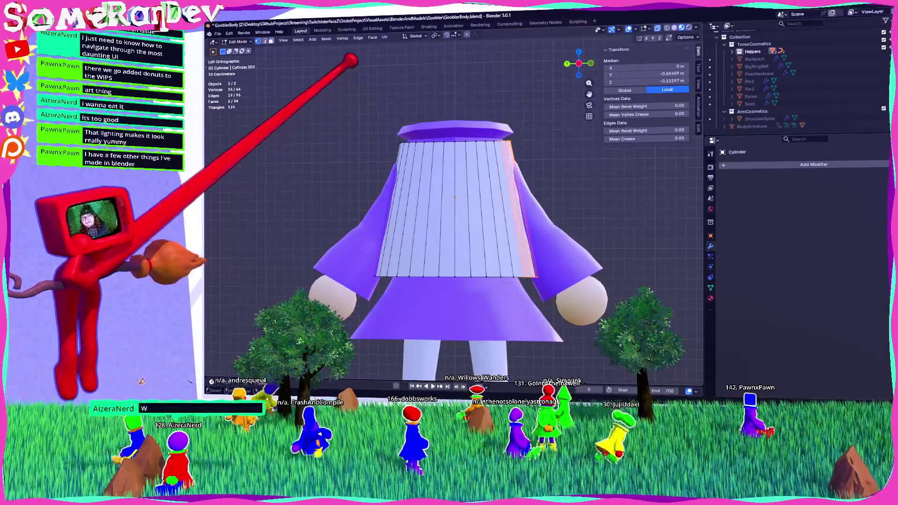
{"action": "left_click", "coordinate": [355, 86]}
{"action": "mouse_move", "coordinate": [355, 85]}
{"action": "left_mouse_down"}
{"action": "mouse_move", "coordinate": [440, 292]}
{"action": "mouse_move", "coordinate": [452, 294]}
{"action": "left_mouse_up"}
{"action": "middle_click_drag", "start_coordinate": [452, 294], "coordinate": [486, 288]}
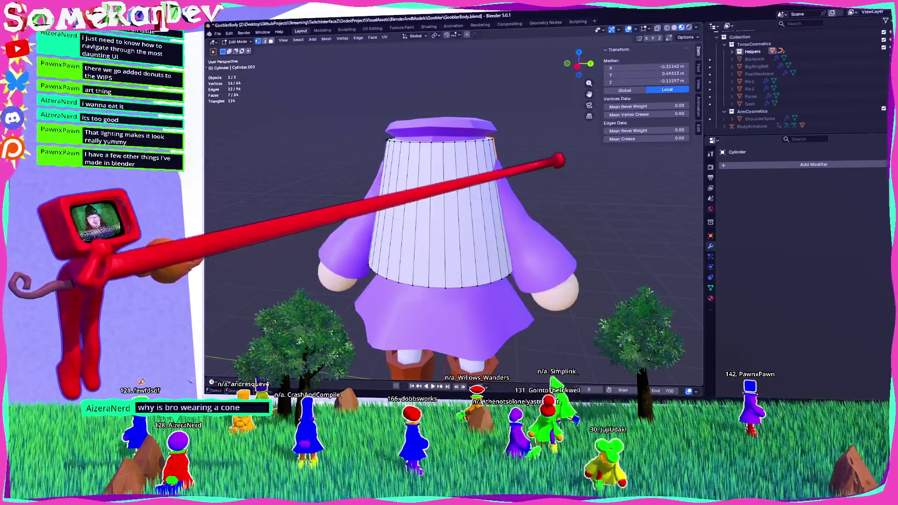
{"action": "left_click", "coordinate": [579, 65]}
{"action": "mouse_move", "coordinate": [564, 290]}
{"action": "left_mouse_down"}
{"action": "mouse_move", "coordinate": [466, 82]}
{"action": "mouse_move", "coordinate": [448, 86]}
{"action": "left_mouse_up"}
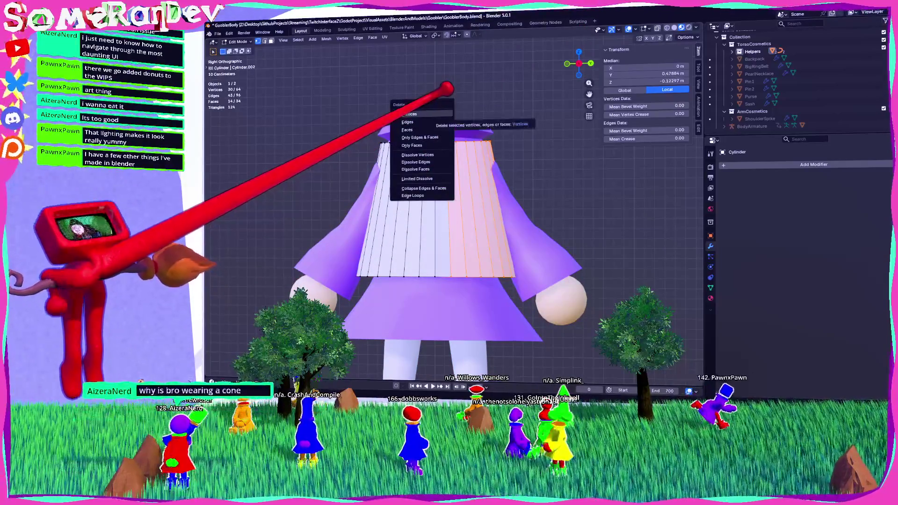
{"action": "left_click", "coordinate": [410, 114]}
{"action": "mouse_move", "coordinate": [412, 140]}
{"action": "middle_mouse_down"}
{"action": "mouse_move", "coordinate": [455, 210]}
{"action": "mouse_move", "coordinate": [440, 213]}
{"action": "middle_mouse_up"}
{"action": "key", "text": "ctrl+z"}
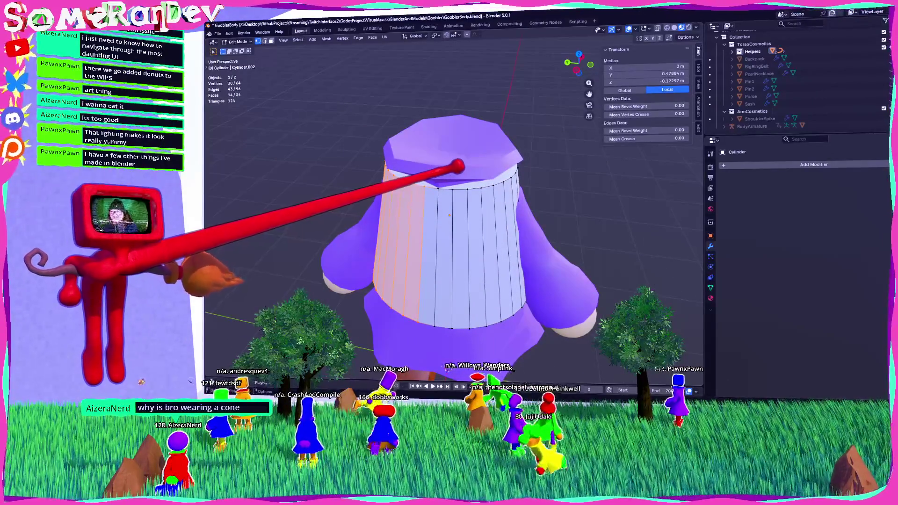
Box-select half of the shell again and delete its vertices with X > Vertices.
{"action": "left_click", "coordinate": [397, 173]}
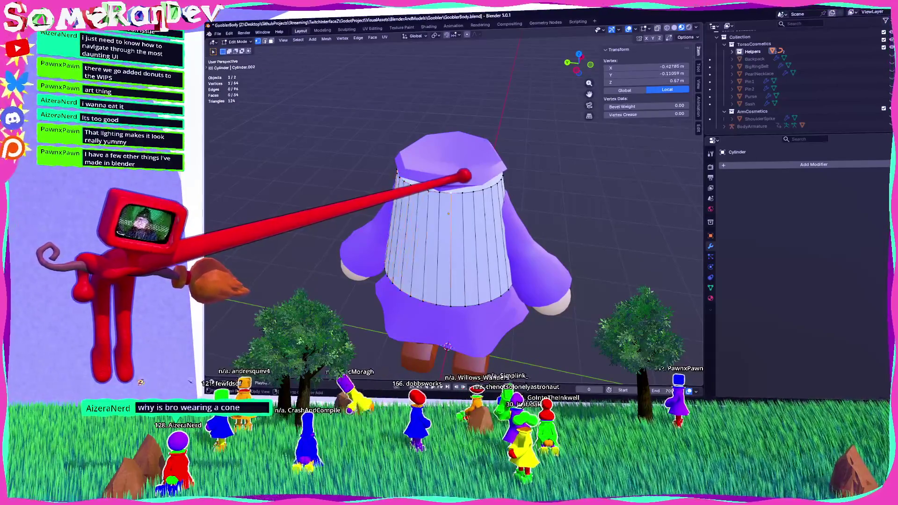
{"action": "key", "text": "alt+a"}
{"action": "middle_click_drag", "start_coordinate": [449, 210], "coordinate": [463, 201]}
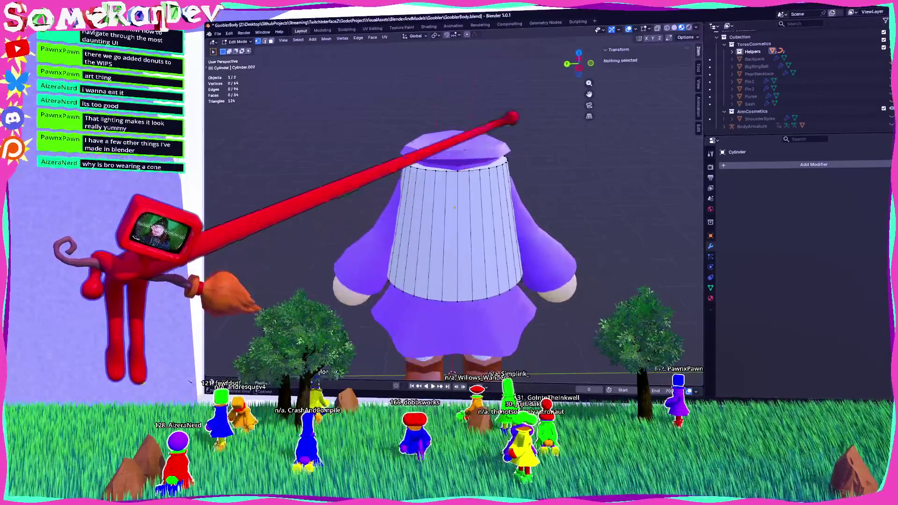
{"action": "left_click_drag", "start_coordinate": [358, 116], "coordinate": [457, 302]}
{"action": "key", "text": "x"}
{"action": "left_click", "coordinate": [448, 306]}
{"action": "key", "text": "ctrl+z"}
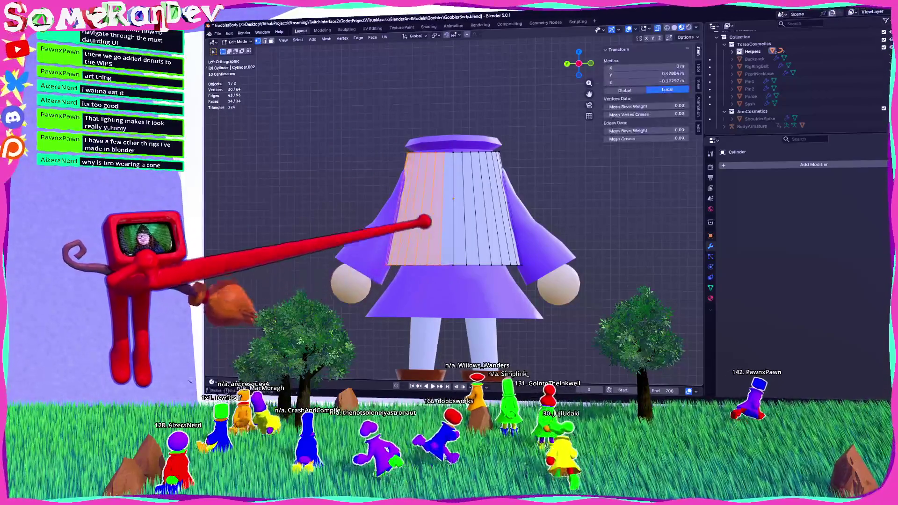
{"action": "key", "text": "x"}
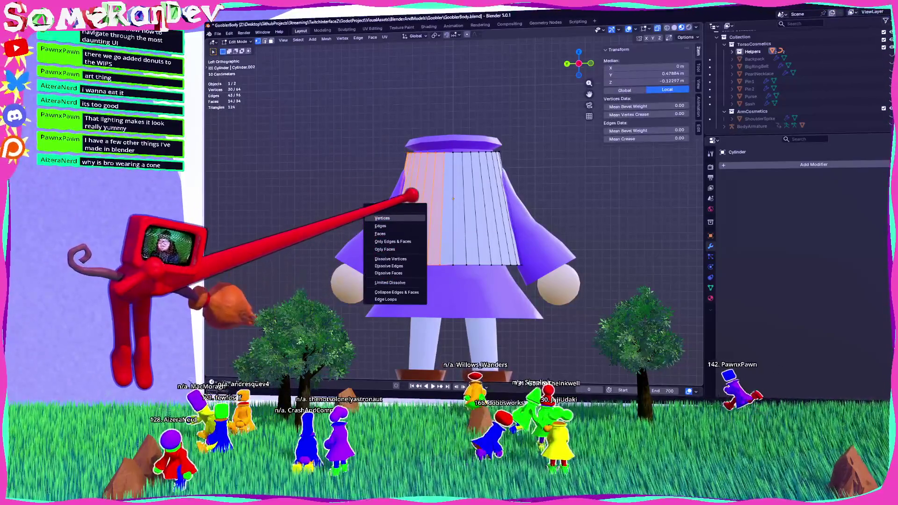
{"action": "left_click", "coordinate": [389, 218]}
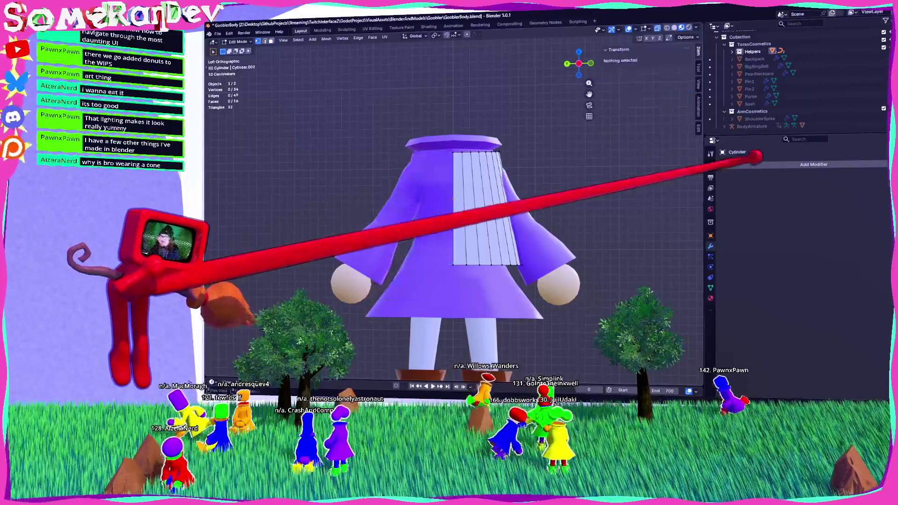
Add a Mirror modifier on the Y axis with Clipping enabled.
{"action": "left_click", "coordinate": [767, 163]}
{"action": "type", "text": "mi"}
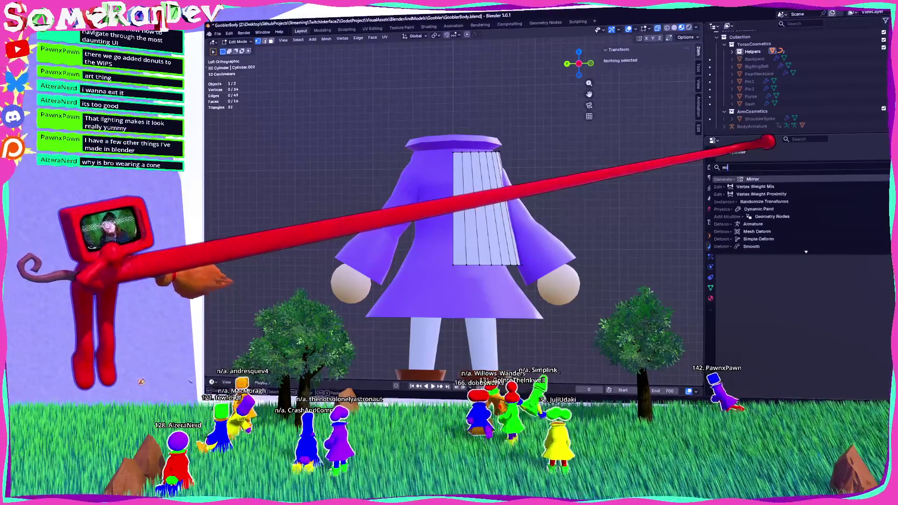
{"action": "left_click", "coordinate": [753, 202]}
{"action": "mouse_move", "coordinate": [538, 193]}
{"action": "middle_mouse_down"}
{"action": "mouse_move", "coordinate": [481, 197]}
{"action": "mouse_move", "coordinate": [465, 175]}
{"action": "mouse_move", "coordinate": [401, 156]}
{"action": "middle_mouse_up"}
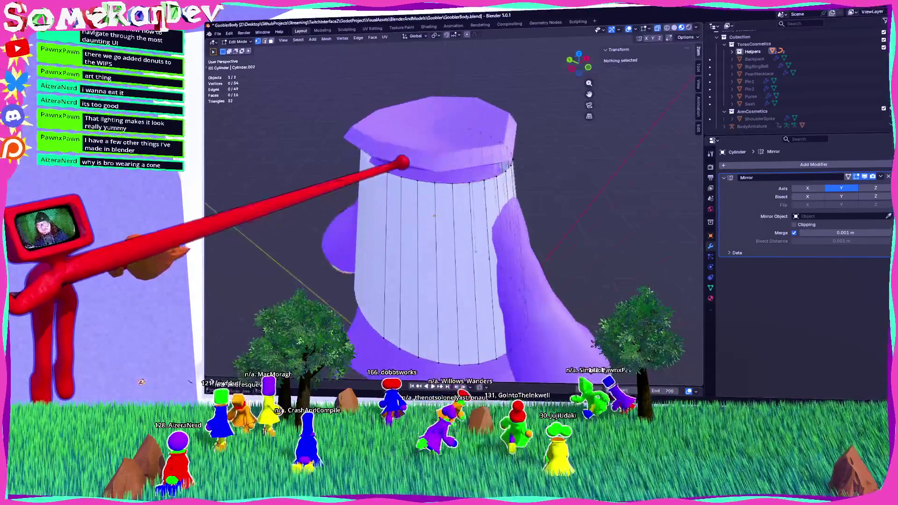
{"action": "left_click", "coordinate": [374, 163], "text": "alt"}
{"action": "left_click", "coordinate": [795, 224]}
{"action": "mouse_move", "coordinate": [558, 189]}
{"action": "middle_mouse_down"}
{"action": "mouse_move", "coordinate": [467, 144]}
{"action": "mouse_move", "coordinate": [444, 169]}
{"action": "middle_mouse_up"}
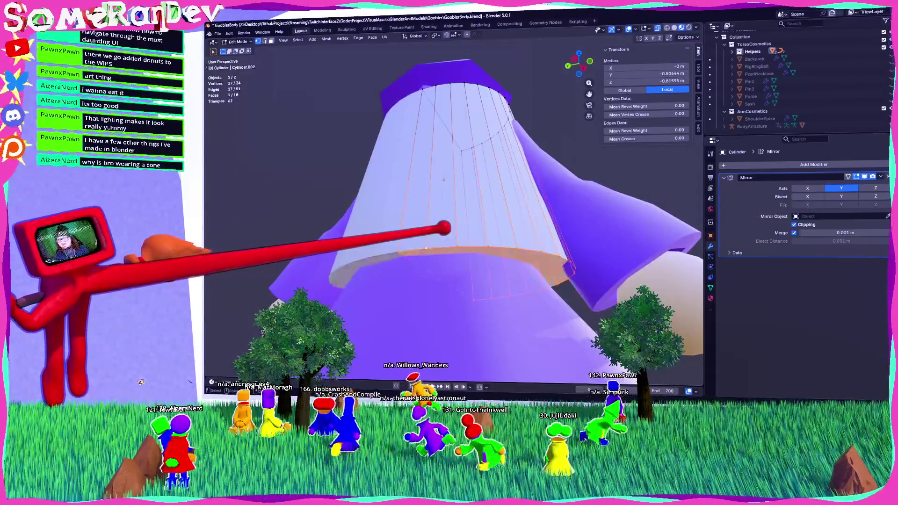
{"action": "mouse_move", "coordinate": [444, 169]}
{"action": "middle_mouse_down"}
{"action": "mouse_move", "coordinate": [446, 196]}
{"action": "mouse_move", "coordinate": [442, 168]}
{"action": "mouse_move", "coordinate": [437, 178]}
{"action": "middle_mouse_up"}
Add a Subdivision modifier to the shell, ordered after the Mirror modifier.
{"action": "key", "text": "Tab"}
{"action": "middle_click_drag", "start_coordinate": [523, 227], "coordinate": [786, 177]}
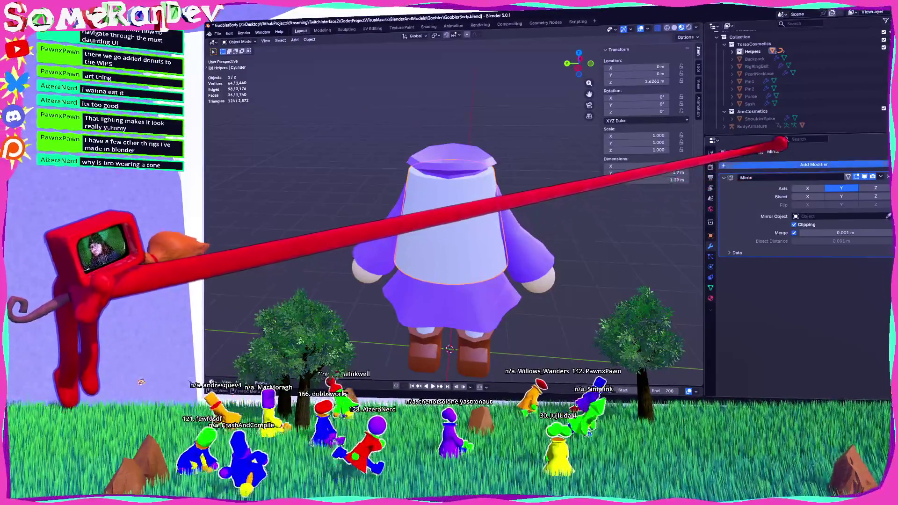
{"action": "left_click", "coordinate": [774, 163]}
{"action": "left_click", "coordinate": [768, 184]}
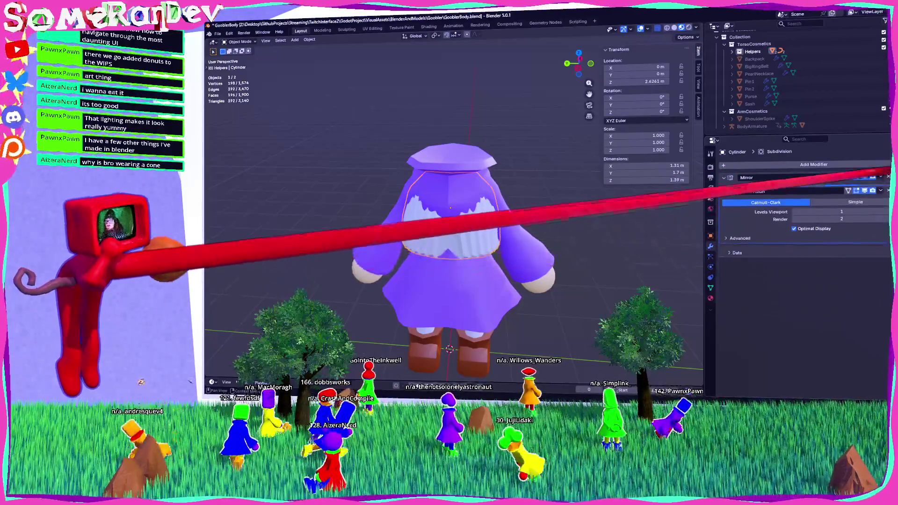
{"action": "mouse_move", "coordinate": [889, 262]}
{"action": "left_mouse_down"}
{"action": "mouse_move", "coordinate": [888, 177]}
{"action": "mouse_move", "coordinate": [888, 263]}
{"action": "left_mouse_up"}
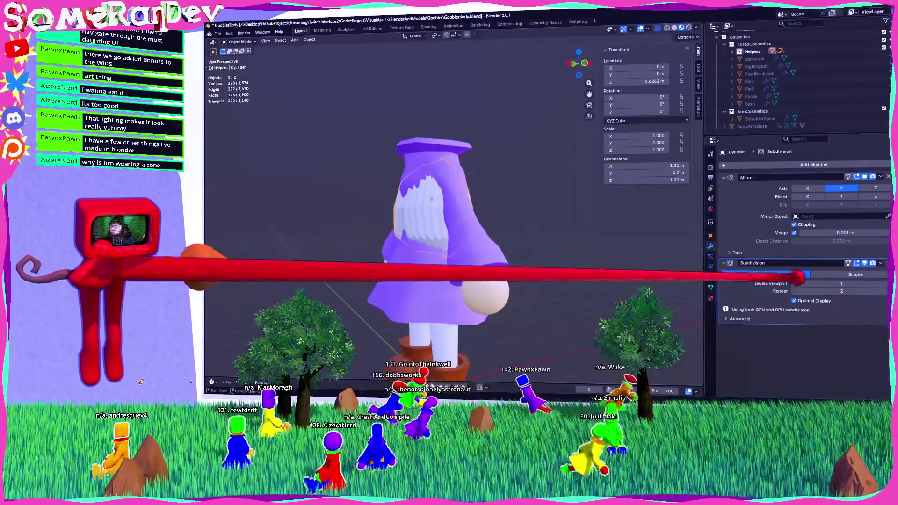
Add a new edge loop around the cylinder body and slide it upward.
{"action": "key", "text": "Tab"}
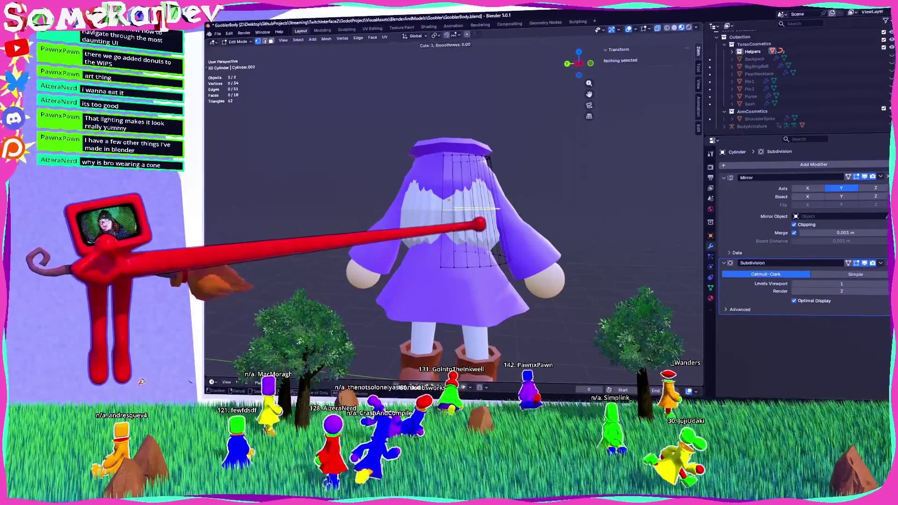
{"action": "left_click", "coordinate": [474, 210]}
{"action": "left_click", "coordinate": [478, 281]}
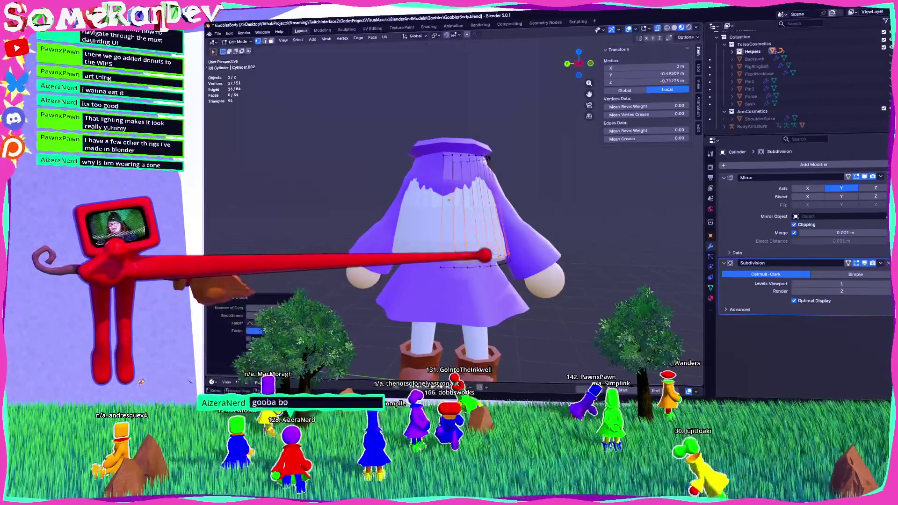
{"action": "key", "text": "g"}
{"action": "key", "text": "g"}
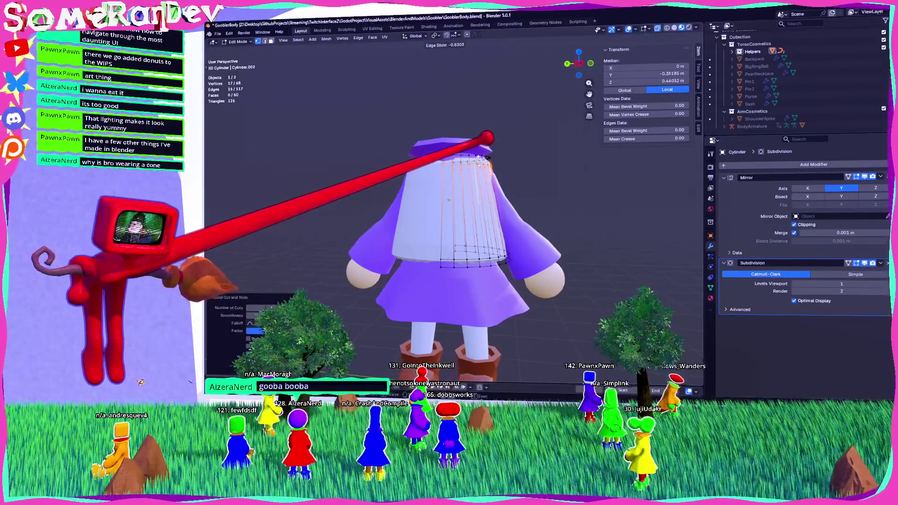
{"action": "middle_click_drag", "start_coordinate": [449, 201], "coordinate": [449, 177]}
{"action": "scroll", "coordinate": [449, 211], "scroll_direction": "up", "scroll_amount": 3}
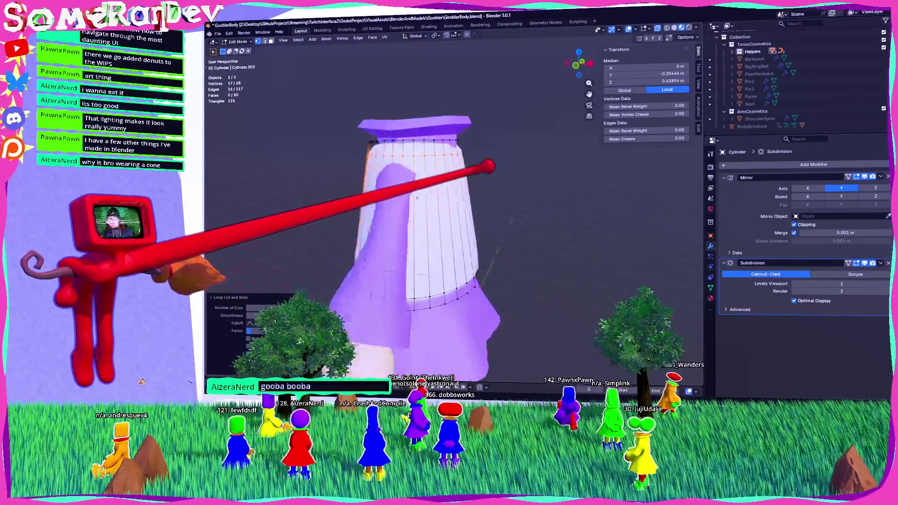
{"action": "middle_click_drag", "start_coordinate": [449, 234], "coordinate": [473, 232]}
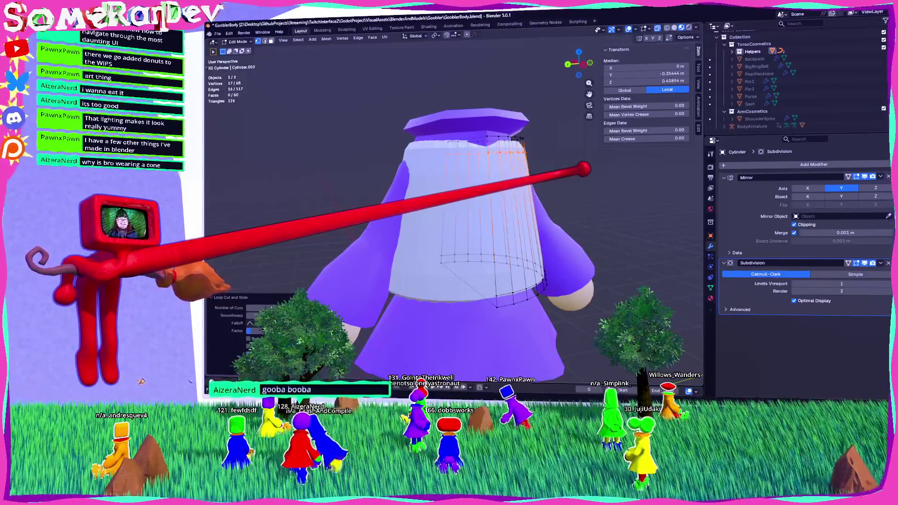
Deselect all, then switch the cylinder to Object Mode and back into Edit Mode.
{"action": "key", "text": "alt+a"}
{"action": "scroll", "coordinate": [449, 234], "scroll_direction": "down", "scroll_amount": 5}
{"action": "mouse_move", "coordinate": [449, 211]}
{"action": "middle_mouse_down"}
{"action": "mouse_move", "coordinate": [440, 201]}
{"action": "mouse_move", "coordinate": [473, 206]}
{"action": "middle_mouse_up"}
{"action": "scroll", "coordinate": [450, 210], "scroll_direction": "up", "scroll_amount": 4}
{"action": "key", "text": "Tab"}
{"action": "scroll", "coordinate": [450, 211], "scroll_direction": "down", "scroll_amount": 5}
{"action": "scroll", "coordinate": [449, 211], "scroll_direction": "up", "scroll_amount": 4}
{"action": "scroll", "coordinate": [450, 211], "scroll_direction": "down", "scroll_amount": 4}
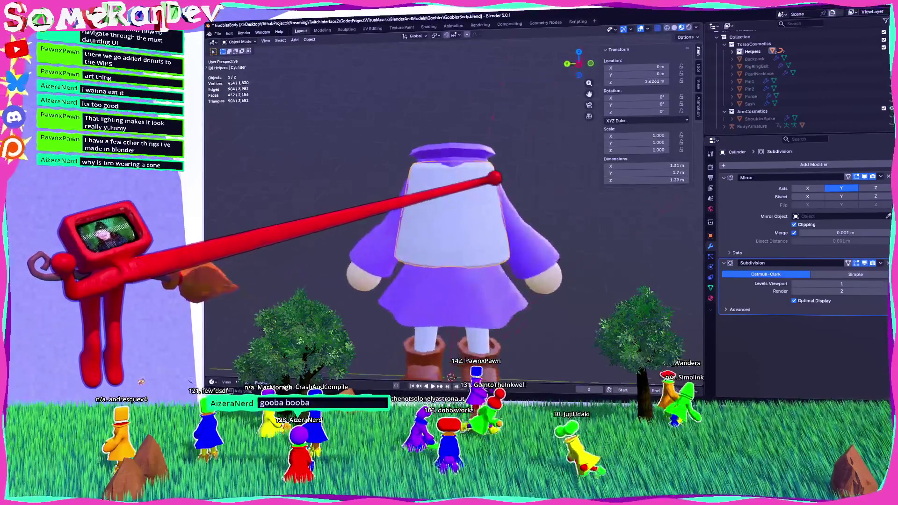
{"action": "key", "text": "Tab"}
{"action": "scroll", "coordinate": [449, 210], "scroll_direction": "up", "scroll_amount": 5}
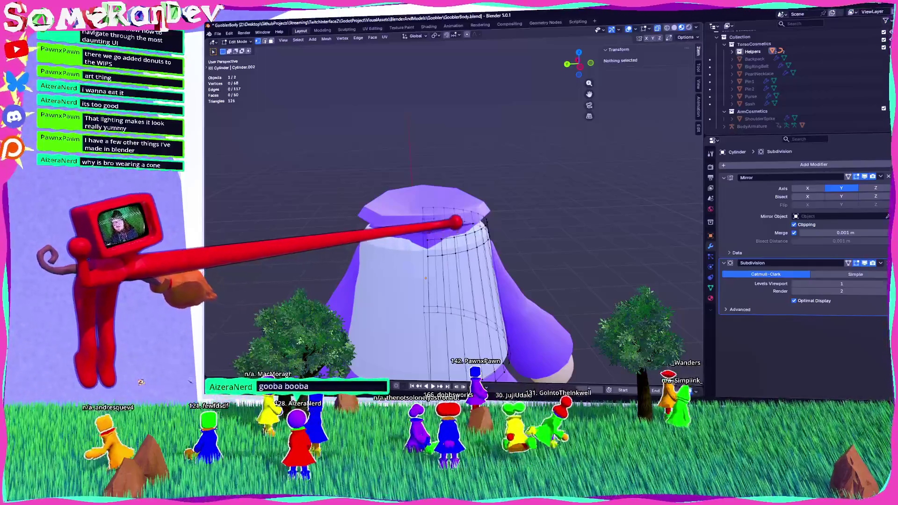
Move the cylinder's top cap along Z to form the overhang, then review it in Object Mode.
{"action": "left_click", "coordinate": [457, 224]}
{"action": "key", "text": "ctrl+KP_3"}
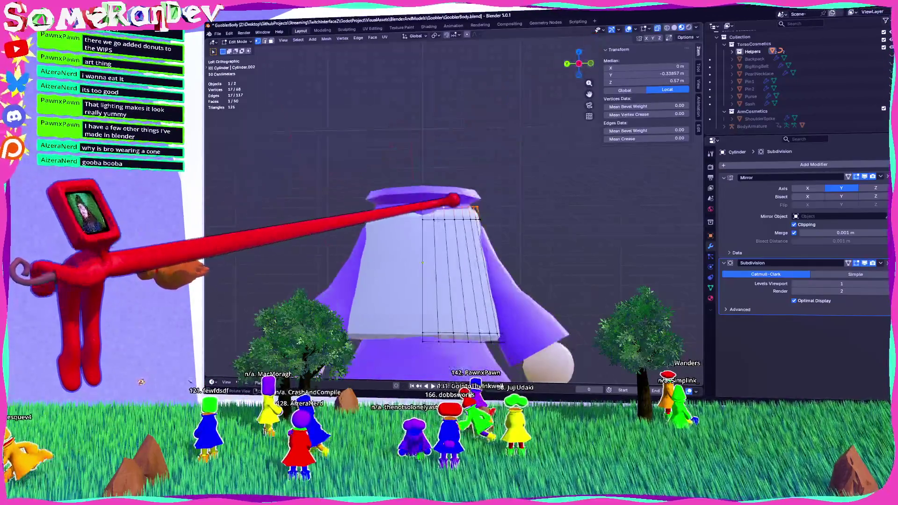
{"action": "scroll", "coordinate": [449, 234], "scroll_direction": "up", "scroll_amount": 2}
{"action": "key", "text": "g"}
{"action": "key", "text": "z"}
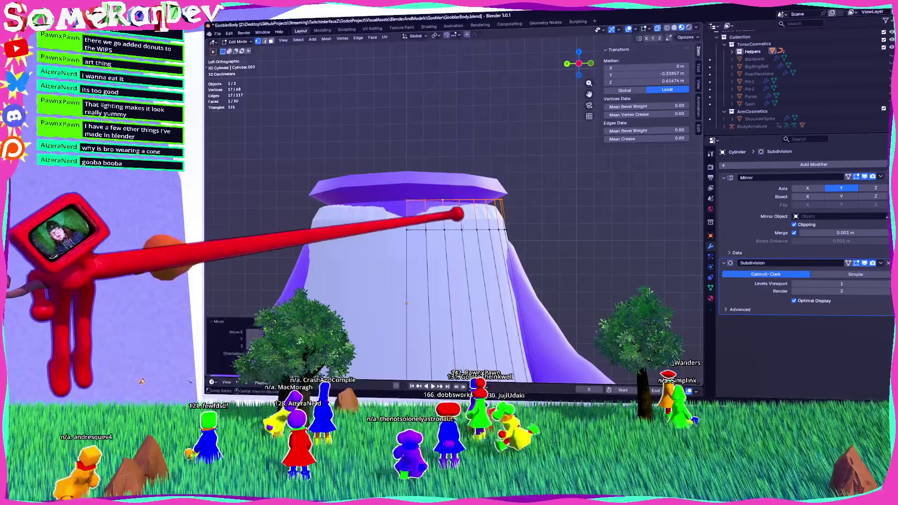
{"action": "middle_click_drag", "start_coordinate": [449, 234], "coordinate": [482, 222]}
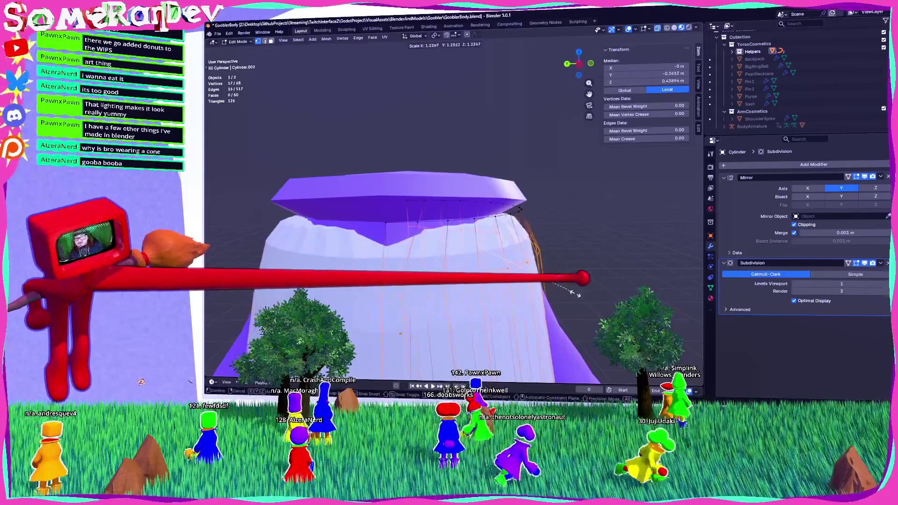
{"action": "left_click", "coordinate": [573, 291]}
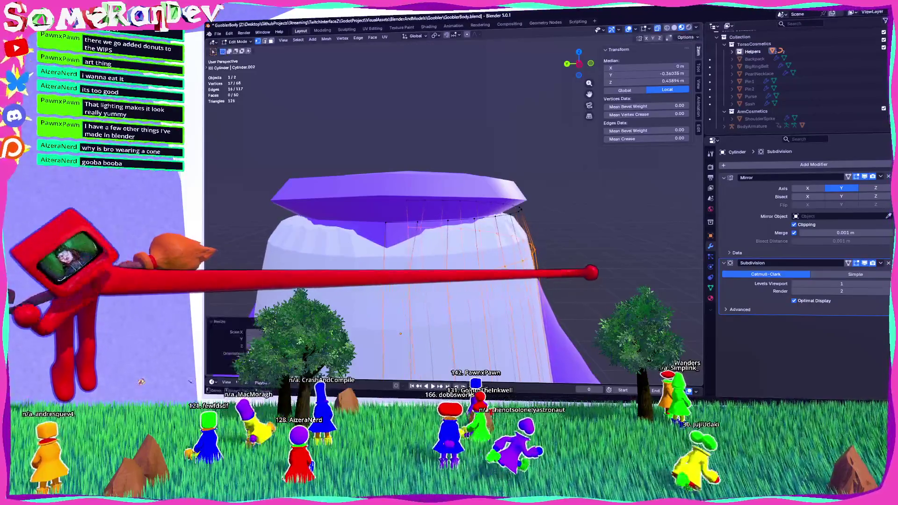
{"action": "scroll", "coordinate": [573, 291], "scroll_direction": "down", "scroll_amount": 3}
{"action": "middle_click_drag", "start_coordinate": [573, 291], "coordinate": [552, 290]}
{"action": "scroll", "coordinate": [449, 210], "scroll_direction": "down", "scroll_amount": 4}
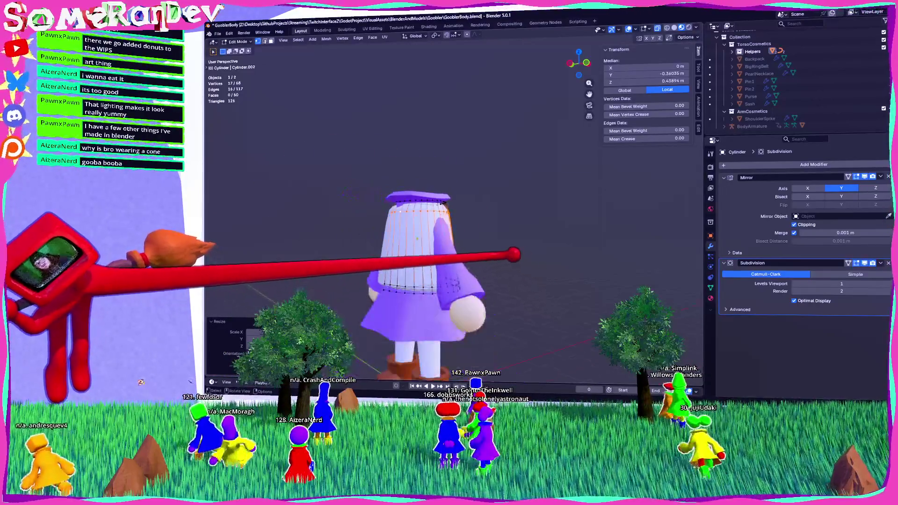
{"action": "key", "text": "Tab"}
{"action": "mouse_move", "coordinate": [449, 234]}
{"action": "middle_mouse_down"}
{"action": "mouse_move", "coordinate": [505, 234]}
{"action": "mouse_move", "coordinate": [467, 234]}
{"action": "mouse_move", "coordinate": [467, 220]}
{"action": "mouse_move", "coordinate": [467, 234]}
{"action": "mouse_move", "coordinate": [496, 230]}
{"action": "mouse_move", "coordinate": [468, 236]}
{"action": "mouse_move", "coordinate": [475, 206]}
{"action": "middle_mouse_up"}
{"action": "scroll", "coordinate": [468, 234], "scroll_direction": "up", "scroll_amount": 4}
Pull one upper-rim vertex outward along X, then adjust its height along Z.
{"action": "key", "text": "Tab"}
{"action": "left_click", "coordinate": [508, 267]}
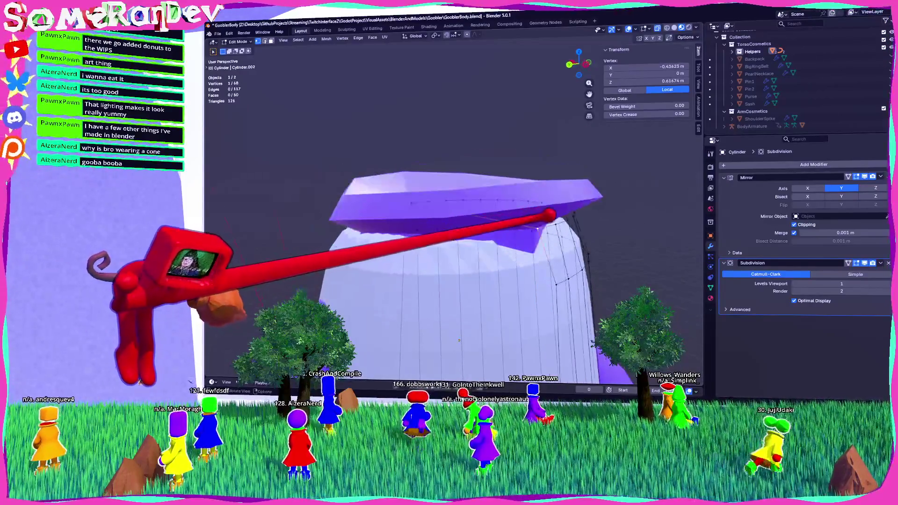
{"action": "key", "text": "g"}
{"action": "key", "text": "x"}
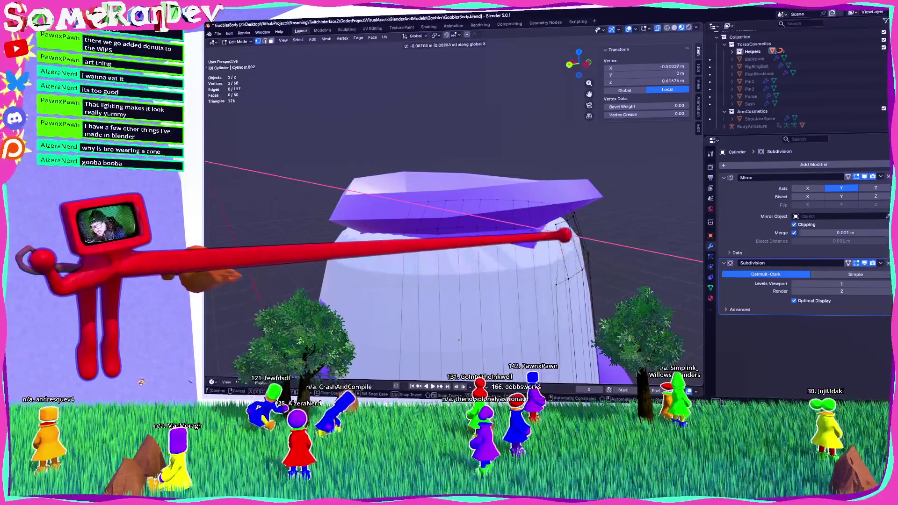
{"action": "key", "text": "Return"}
{"action": "key", "text": "g"}
{"action": "key", "text": "z"}
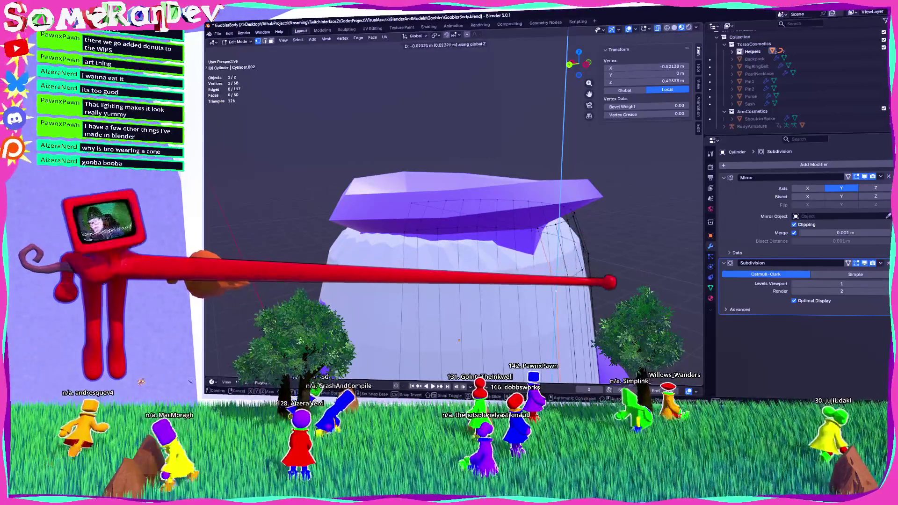
{"action": "key", "text": "Return"}
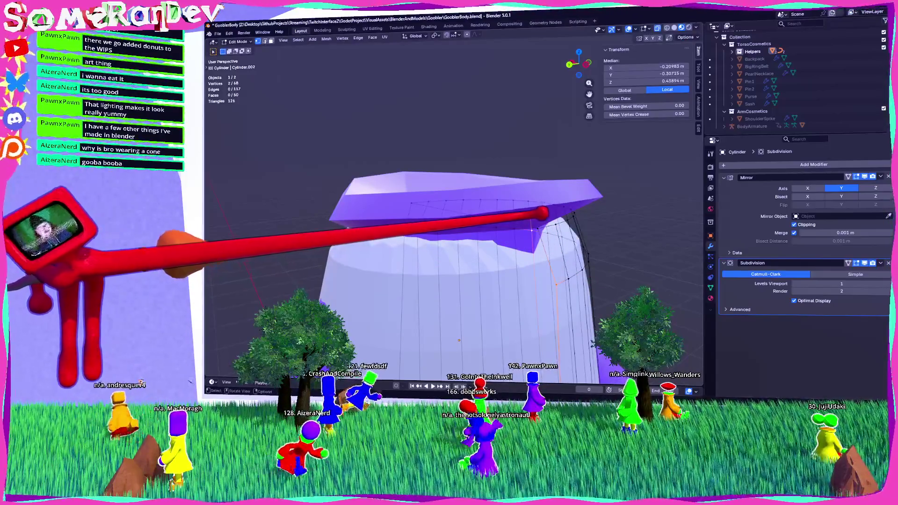
Try moving a two-vertex edge along X, undo it, and return to Object Mode.
{"action": "left_click", "coordinate": [538, 228], "text": "shift"}
{"action": "key", "text": "g"}
{"action": "key", "text": "x"}
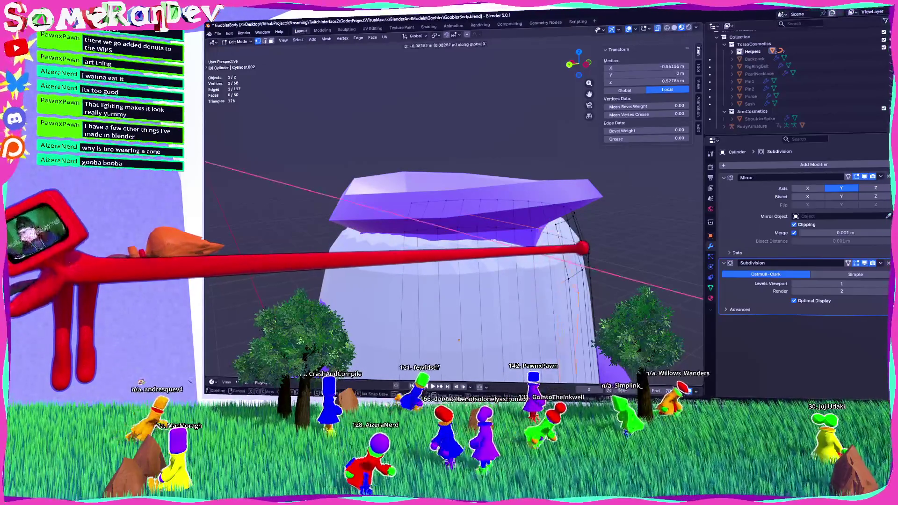
{"action": "key", "text": "Return"}
{"action": "scroll", "coordinate": [454, 211], "scroll_direction": "down", "scroll_amount": 3}
{"action": "middle_click_drag", "start_coordinate": [454, 210], "coordinate": [393, 187]}
{"action": "key", "text": "ctrl+z"}
{"action": "middle_click_drag", "start_coordinate": [454, 210], "coordinate": [402, 215]}
{"action": "scroll", "coordinate": [421, 257], "scroll_direction": "up", "scroll_amount": 3}
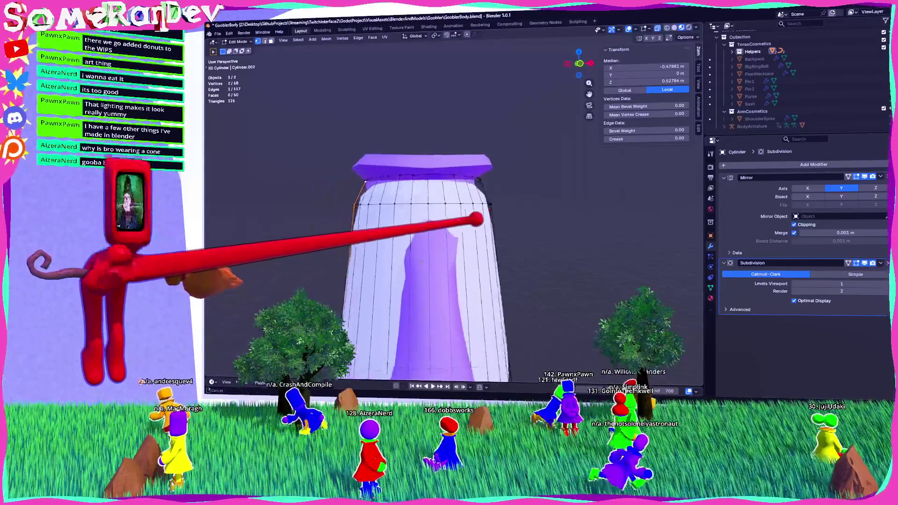
{"action": "key", "text": "Tab"}
{"action": "key", "text": "Tab"}
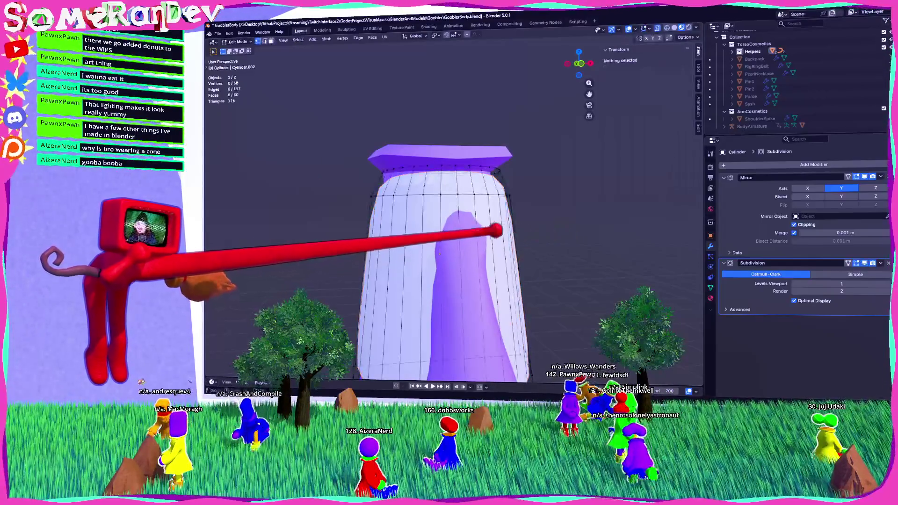
In Edit Mode, knife-cut an arched outline on the front of the cylinder.
{"action": "left_click", "coordinate": [239, 41]}
{"action": "left_click", "coordinate": [240, 57]}
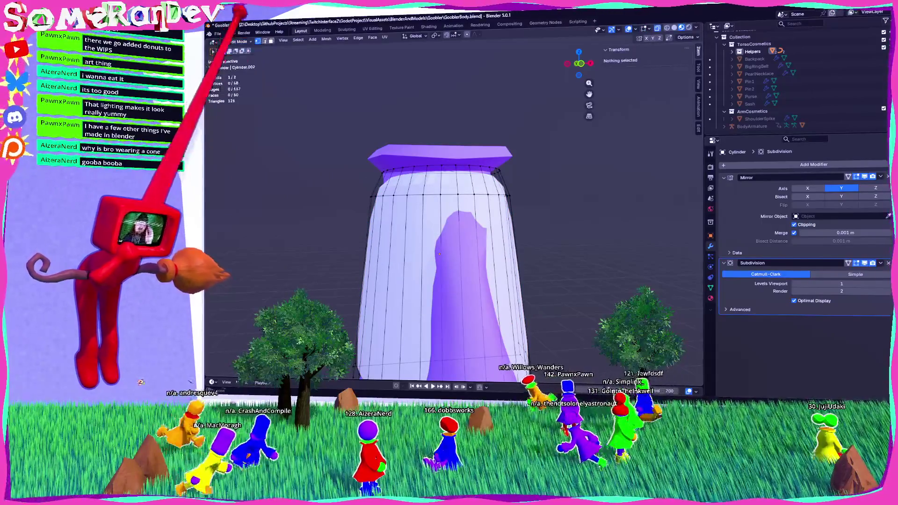
{"action": "key", "text": "t"}
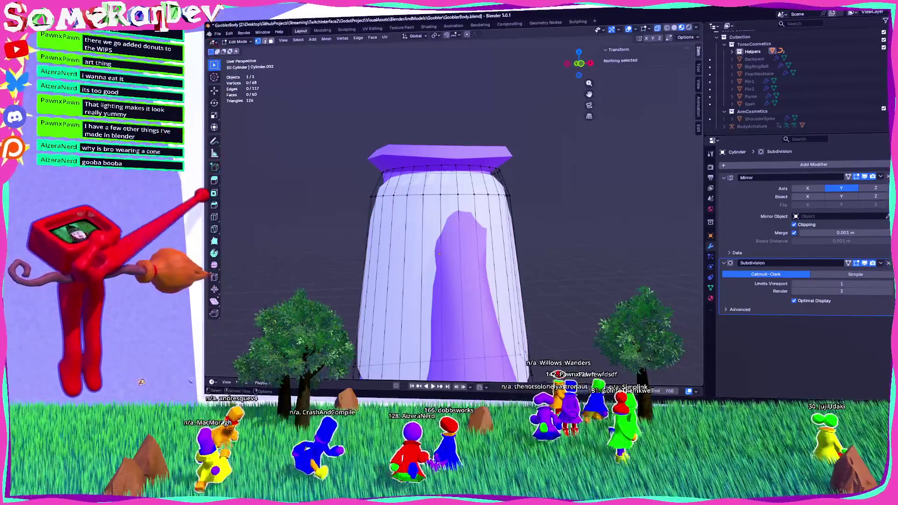
{"action": "left_click", "coordinate": [214, 228]}
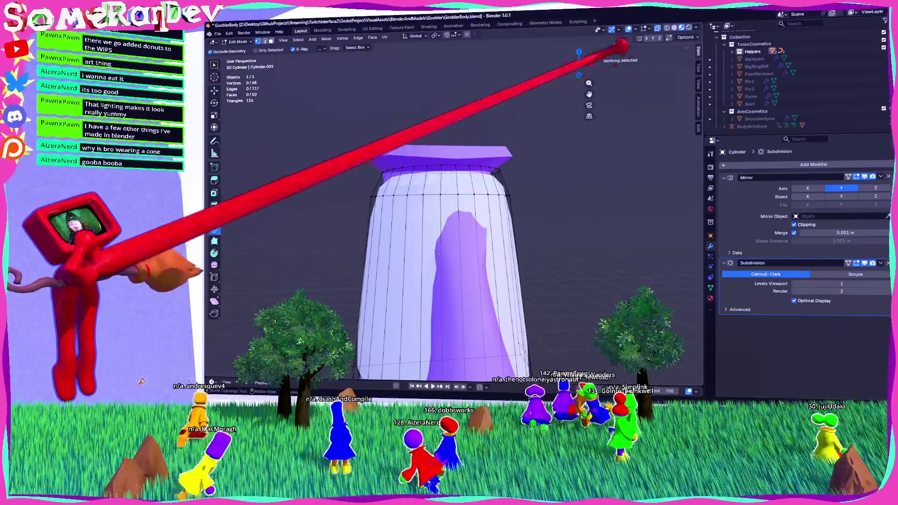
{"action": "left_click", "coordinate": [581, 63]}
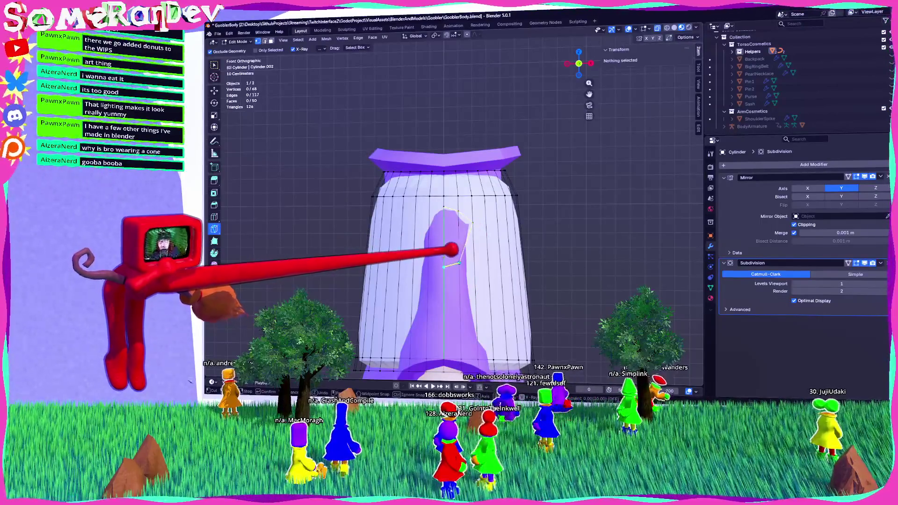
{"action": "left_click", "coordinate": [443, 267]}
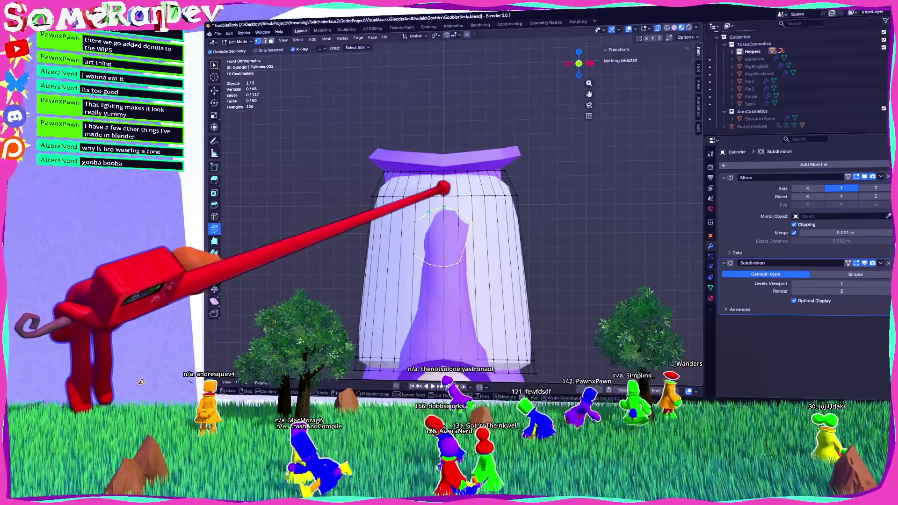
{"action": "key", "text": "Return"}
{"action": "middle_click_drag", "start_coordinate": [444, 207], "coordinate": [450, 267]}
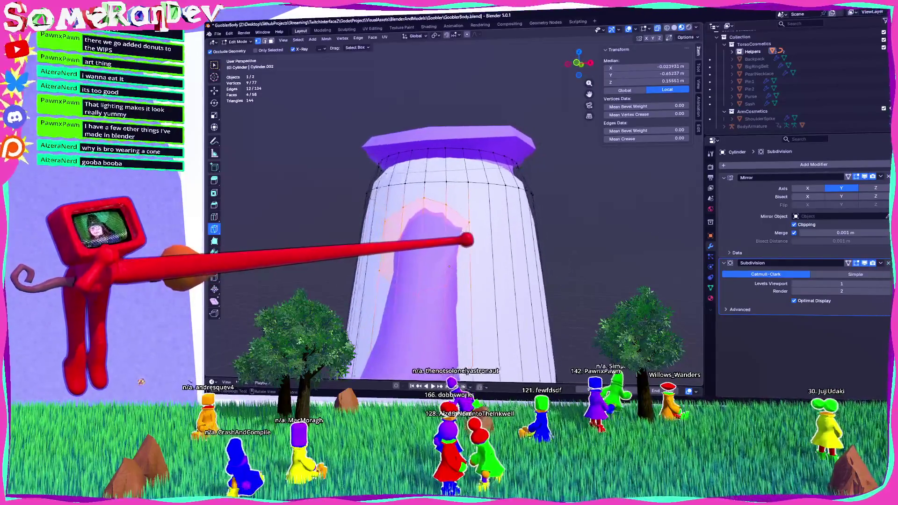
{"action": "key", "text": "k"}
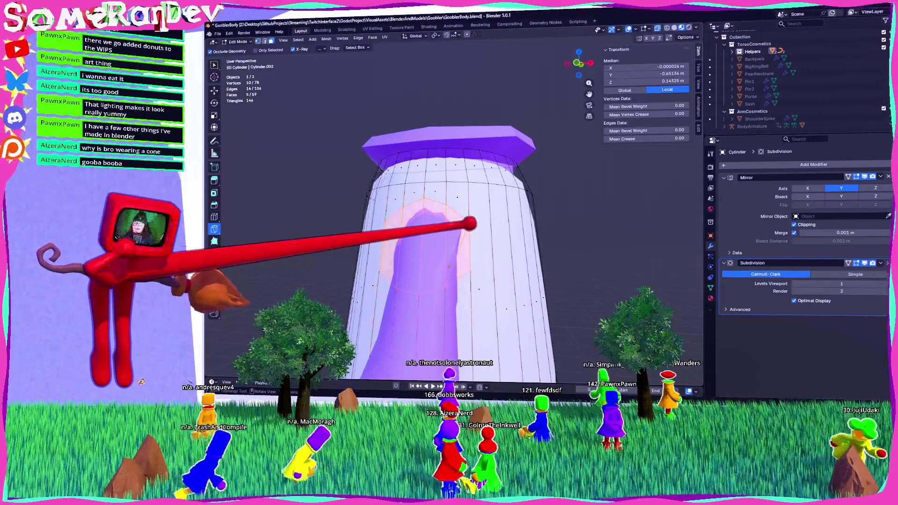
{"action": "key", "text": "Escape"}
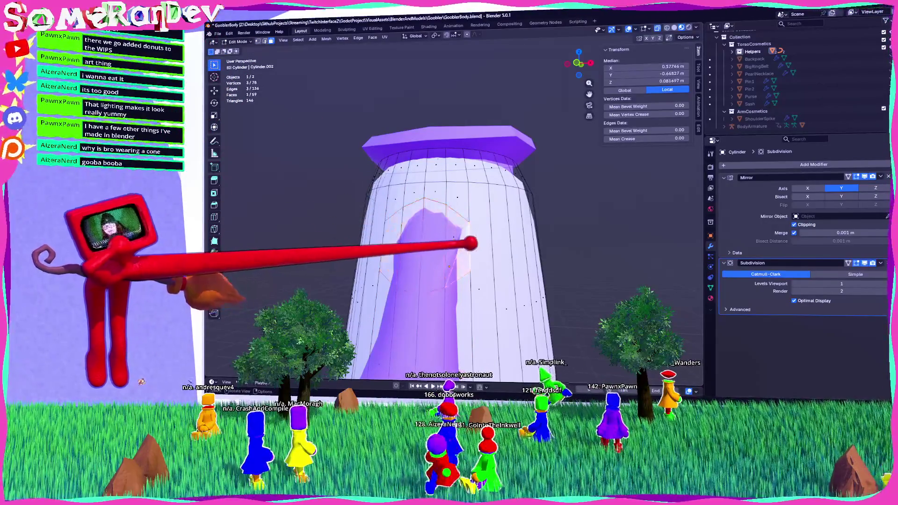
Delete the faces inside the arch to open the front of the shell.
{"action": "key", "text": "x"}
{"action": "left_click", "coordinate": [435, 276]}
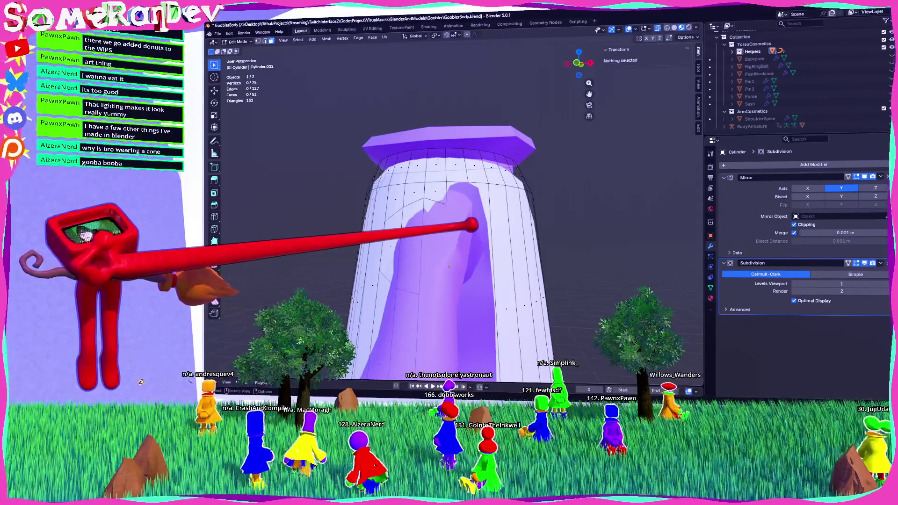
{"action": "key", "text": "ctrl+z"}
{"action": "key", "text": "x"}
{"action": "left_click", "coordinate": [442, 303]}
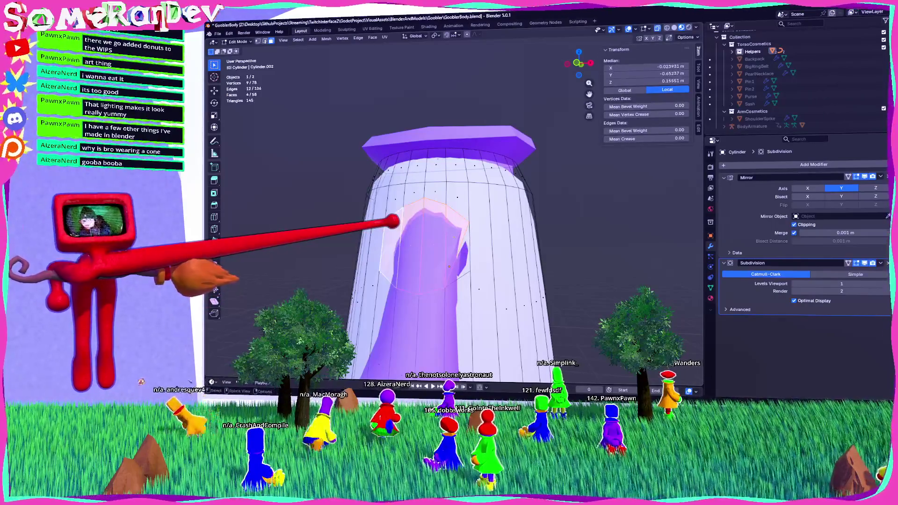
{"action": "key", "text": "x"}
{"action": "left_click", "coordinate": [370, 285]}
{"action": "mouse_move", "coordinate": [421, 281]}
{"action": "middle_mouse_down"}
{"action": "mouse_move", "coordinate": [450, 253]}
{"action": "mouse_move", "coordinate": [402, 252]}
{"action": "mouse_move", "coordinate": [393, 271]}
{"action": "mouse_move", "coordinate": [407, 258]}
{"action": "mouse_move", "coordinate": [445, 289]}
{"action": "mouse_move", "coordinate": [454, 312]}
{"action": "mouse_move", "coordinate": [437, 286]}
{"action": "middle_mouse_up"}
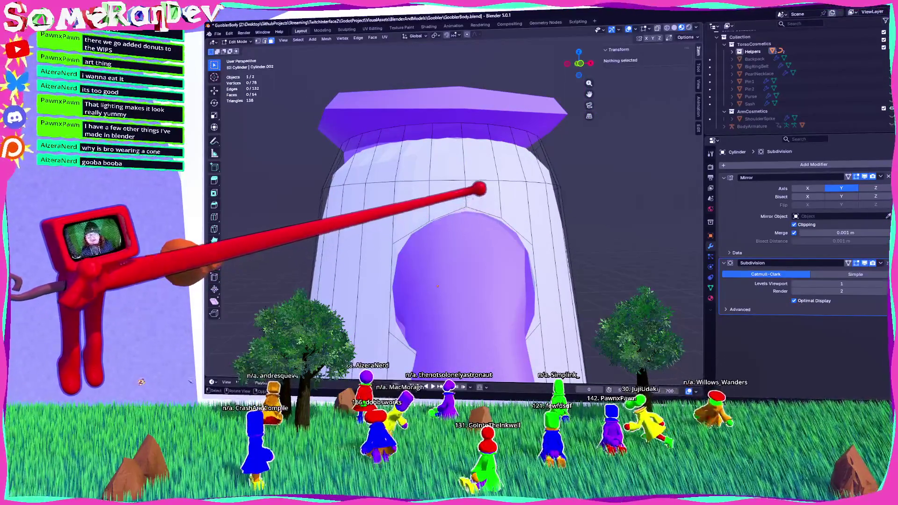
Select the edge loop around the opening and bring up the LoopTools options.
{"action": "left_click", "coordinate": [437, 286], "text": "alt"}
{"action": "mouse_move", "coordinate": [437, 286]}
{"action": "middle_mouse_down"}
{"action": "mouse_move", "coordinate": [441, 266]}
{"action": "mouse_move", "coordinate": [440, 290]}
{"action": "mouse_move", "coordinate": [440, 281]}
{"action": "middle_mouse_up"}
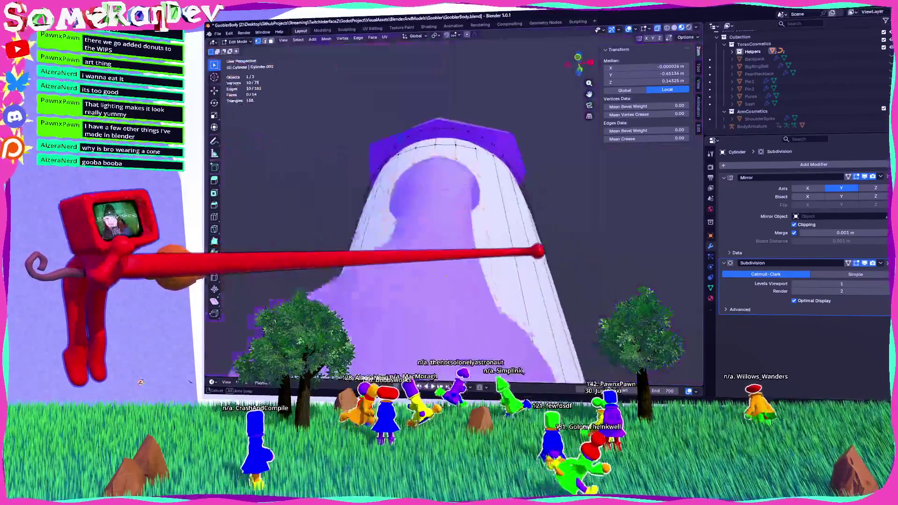
{"action": "middle_click_drag", "start_coordinate": [538, 251], "coordinate": [622, 211]}
{"action": "left_click", "coordinate": [699, 127]}
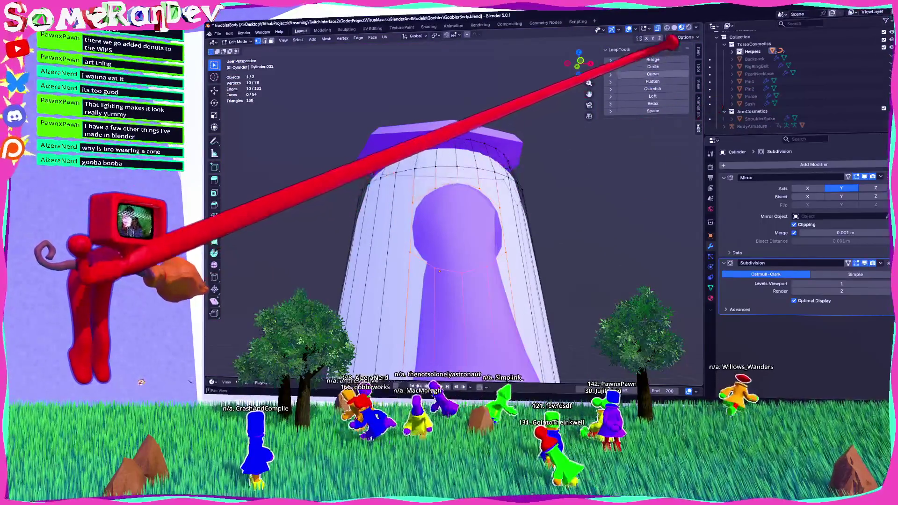
Round the opening's edge loop into a circle with LoopTools and confirm its size.
{"action": "left_click", "coordinate": [660, 67]}
{"action": "key", "text": "KP_1"}
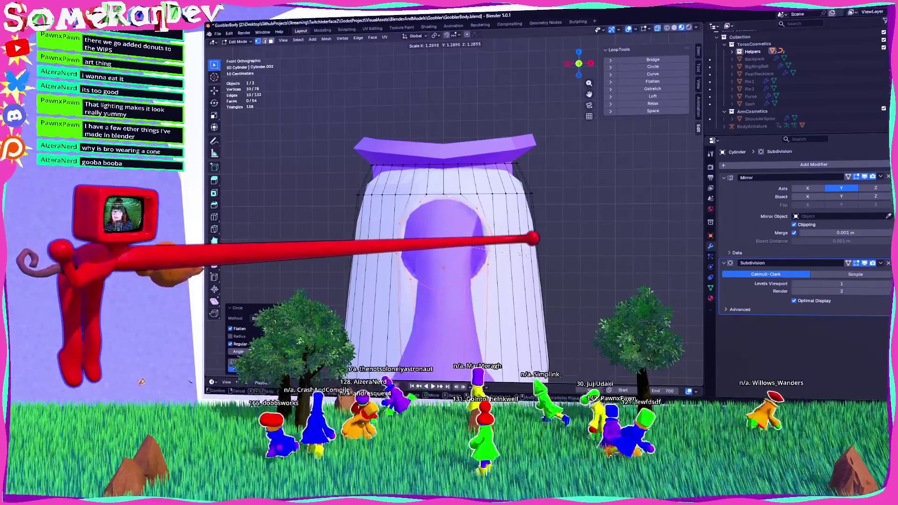
{"action": "left_click", "coordinate": [541, 258]}
{"action": "middle_click_drag", "start_coordinate": [541, 259], "coordinate": [473, 313]}
{"action": "mouse_move", "coordinate": [394, 232]}
{"action": "middle_mouse_down"}
{"action": "mouse_move", "coordinate": [571, 245]}
{"action": "mouse_move", "coordinate": [477, 207]}
{"action": "mouse_move", "coordinate": [434, 210]}
{"action": "mouse_move", "coordinate": [467, 175]}
{"action": "mouse_move", "coordinate": [461, 190]}
{"action": "middle_mouse_up"}
Merge pairs of extra vertices along the top of the opening At Last.
{"action": "left_click", "coordinate": [445, 211]}
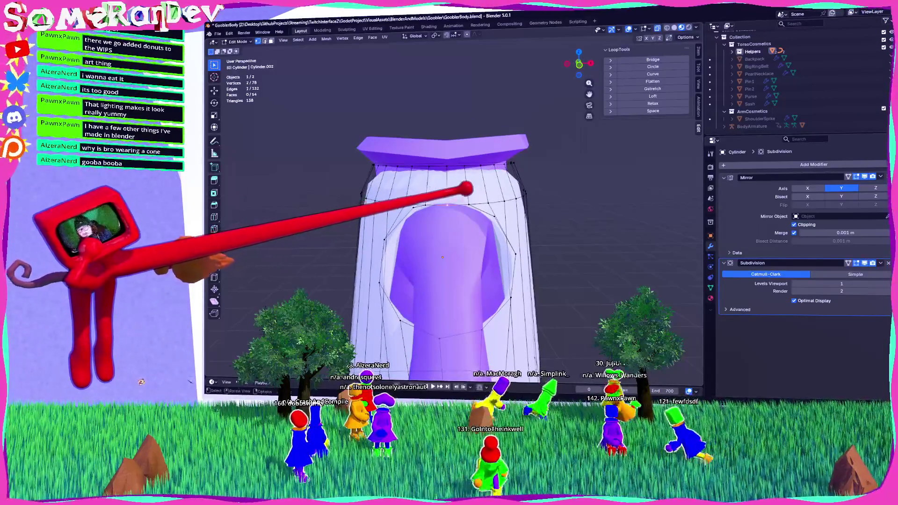
{"action": "scroll", "coordinate": [448, 205], "scroll_direction": "up", "scroll_amount": 1}
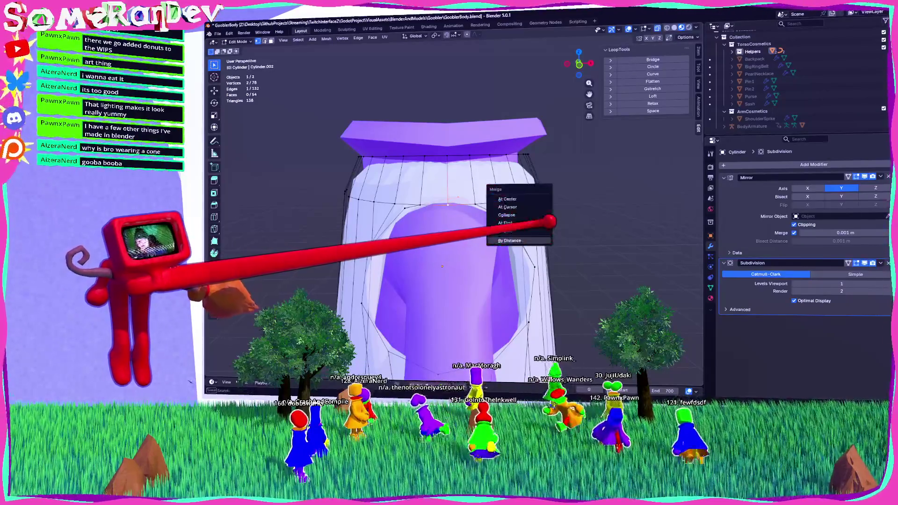
{"action": "middle_click_drag", "start_coordinate": [461, 190], "coordinate": [462, 219]}
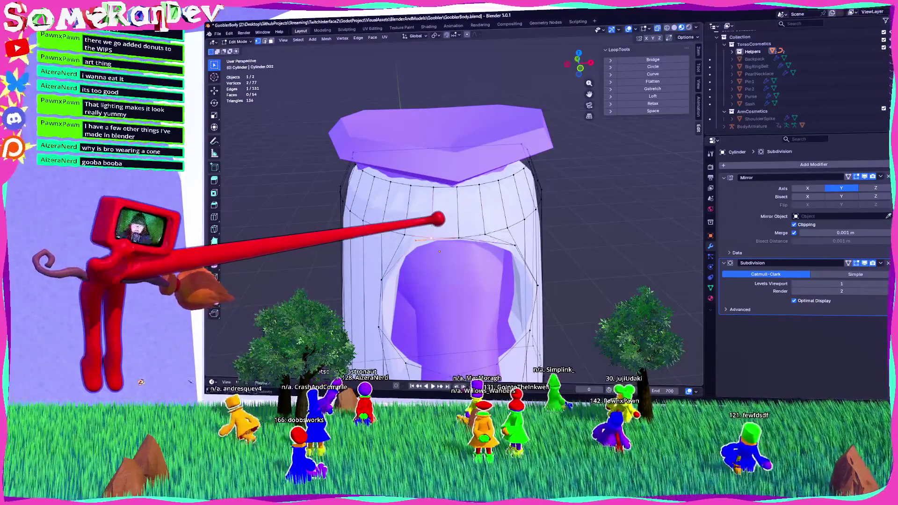
{"action": "left_click", "coordinate": [407, 238]}
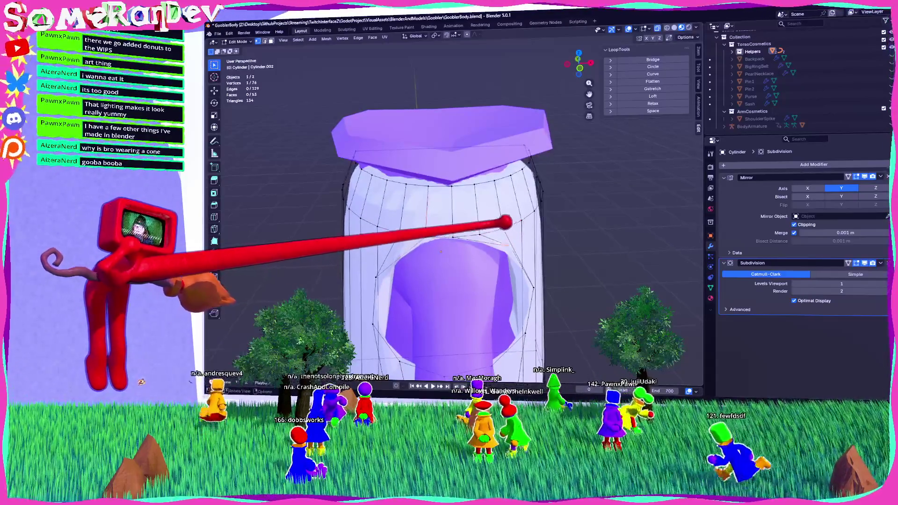
{"action": "left_click", "coordinate": [457, 234]}
{"action": "mouse_move", "coordinate": [456, 234]}
{"action": "middle_mouse_down"}
{"action": "mouse_move", "coordinate": [476, 230]}
{"action": "mouse_move", "coordinate": [476, 206]}
{"action": "mouse_move", "coordinate": [508, 216]}
{"action": "mouse_move", "coordinate": [489, 219]}
{"action": "mouse_move", "coordinate": [468, 206]}
{"action": "middle_mouse_up"}
{"action": "key", "text": "shift+a"}
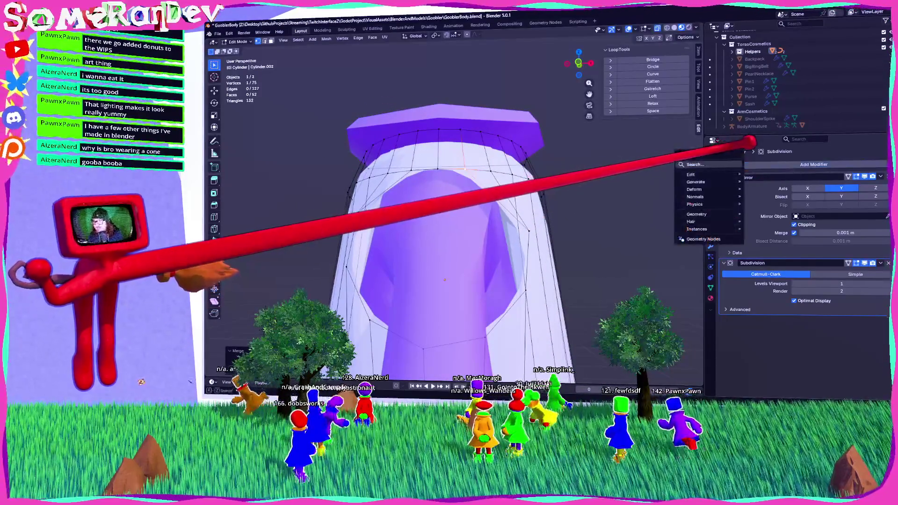
Add a Solidify modifier to the shell and move it above Subdivision in the stack.
{"action": "left_click", "coordinate": [749, 142]}
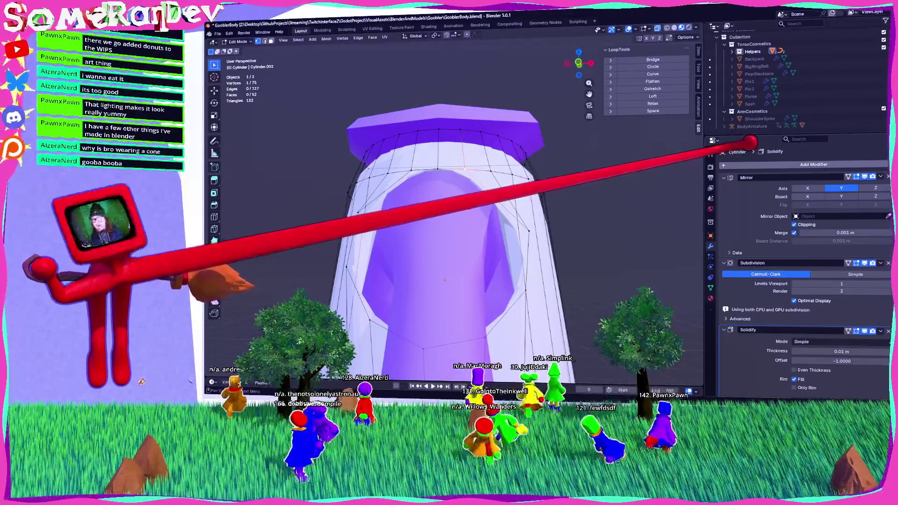
{"action": "scroll", "coordinate": [802, 297], "scroll_direction": "down", "scroll_amount": 2}
{"action": "mouse_move", "coordinate": [887, 295]}
{"action": "left_mouse_down"}
{"action": "mouse_move", "coordinate": [889, 205]}
{"action": "mouse_move", "coordinate": [838, 241]}
{"action": "left_mouse_up"}
{"action": "middle_click_drag", "start_coordinate": [449, 210], "coordinate": [468, 206]}
{"action": "scroll", "coordinate": [801, 281], "scroll_direction": "down", "scroll_amount": 2}
{"action": "mouse_move", "coordinate": [833, 223]}
{"action": "left_mouse_down"}
{"action": "mouse_move", "coordinate": [861, 225]}
{"action": "mouse_move", "coordinate": [842, 226]}
{"action": "left_mouse_up"}
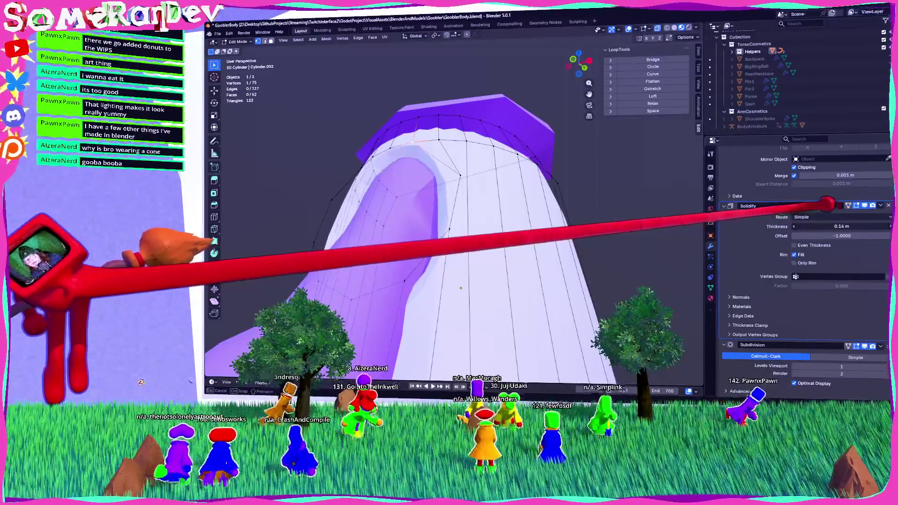
{"action": "scroll", "coordinate": [551, 217], "scroll_direction": "up", "scroll_amount": 3}
{"action": "middle_click_drag", "start_coordinate": [552, 217], "coordinate": [629, 192]}
{"action": "scroll", "coordinate": [505, 191], "scroll_direction": "down", "scroll_amount": 3}
{"action": "mouse_move", "coordinate": [505, 192]}
{"action": "middle_mouse_down"}
{"action": "mouse_move", "coordinate": [446, 237]}
{"action": "mouse_move", "coordinate": [525, 235]}
{"action": "middle_mouse_up"}
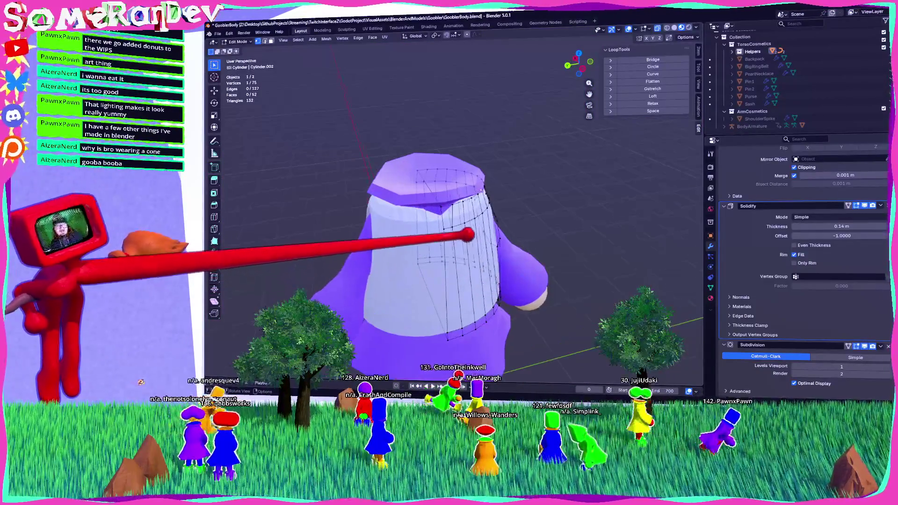
{"action": "scroll", "coordinate": [418, 262], "scroll_direction": "up", "scroll_amount": 2}
{"action": "middle_click_drag", "start_coordinate": [417, 262], "coordinate": [411, 284]}
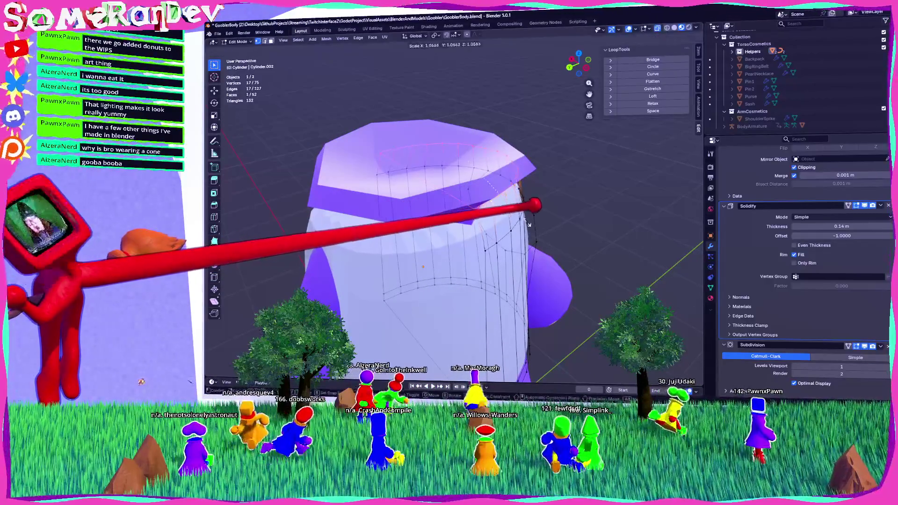
Select and delete the shell's top cap face.
{"action": "left_click", "coordinate": [519, 205]}
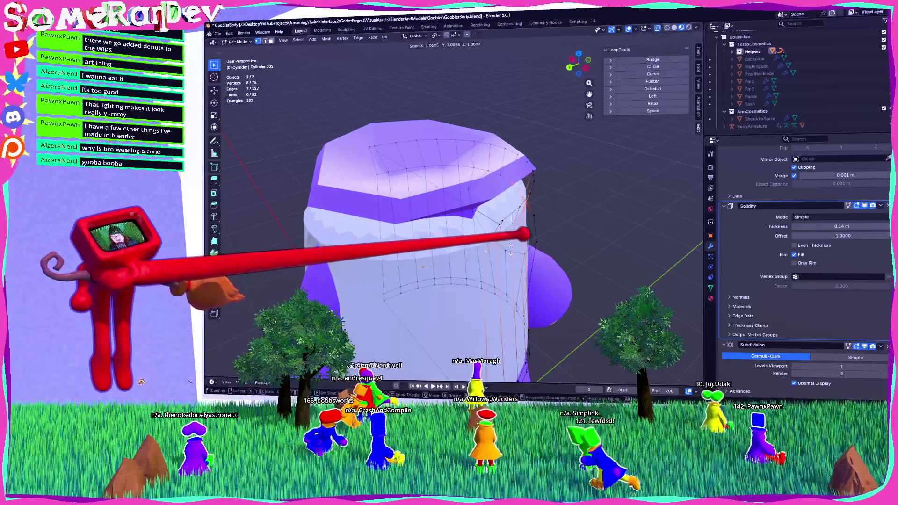
{"action": "right_click", "coordinate": [551, 263]}
{"action": "mouse_move", "coordinate": [551, 264]}
{"action": "middle_mouse_down"}
{"action": "mouse_move", "coordinate": [534, 211]}
{"action": "mouse_move", "coordinate": [562, 243]}
{"action": "mouse_move", "coordinate": [483, 215]}
{"action": "middle_mouse_up"}
{"action": "key", "text": "ctrl+z"}
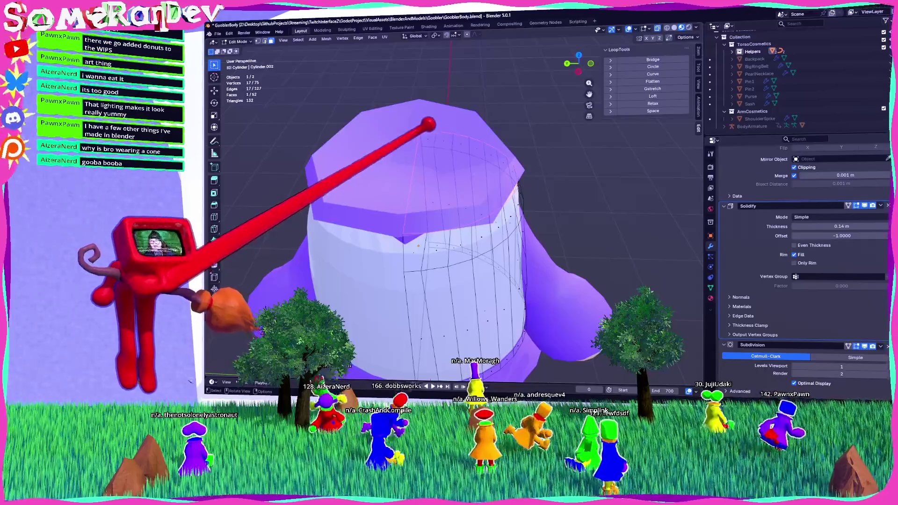
{"action": "left_click", "coordinate": [522, 294]}
{"action": "left_click", "coordinate": [468, 149]}
{"action": "mouse_move", "coordinate": [467, 150]}
{"action": "middle_mouse_down"}
{"action": "mouse_move", "coordinate": [465, 133]}
{"action": "mouse_move", "coordinate": [551, 207]}
{"action": "middle_mouse_up"}
{"action": "key", "text": "i"}
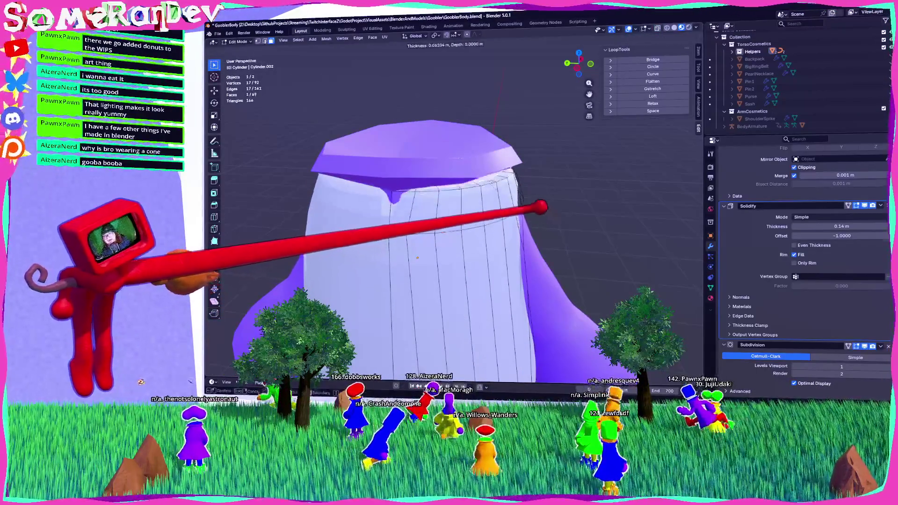
{"action": "key", "text": "Return"}
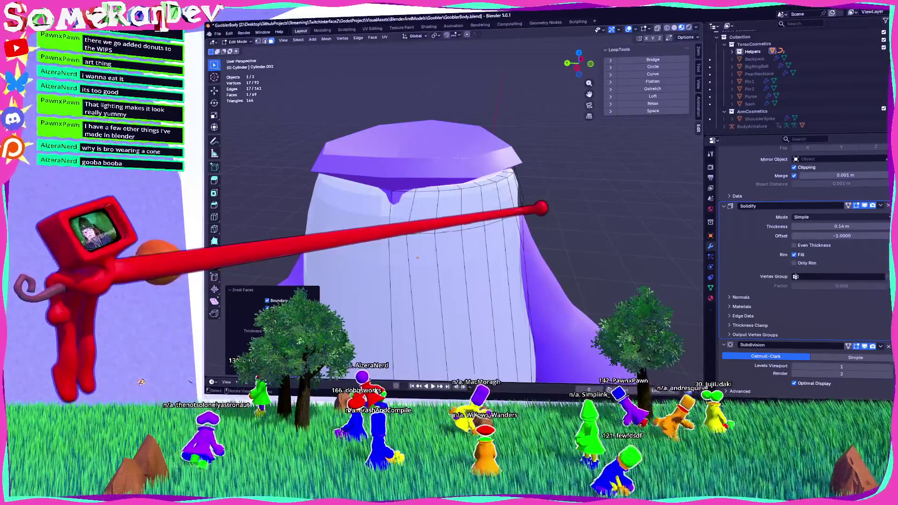
{"action": "key", "text": "ctrl+z"}
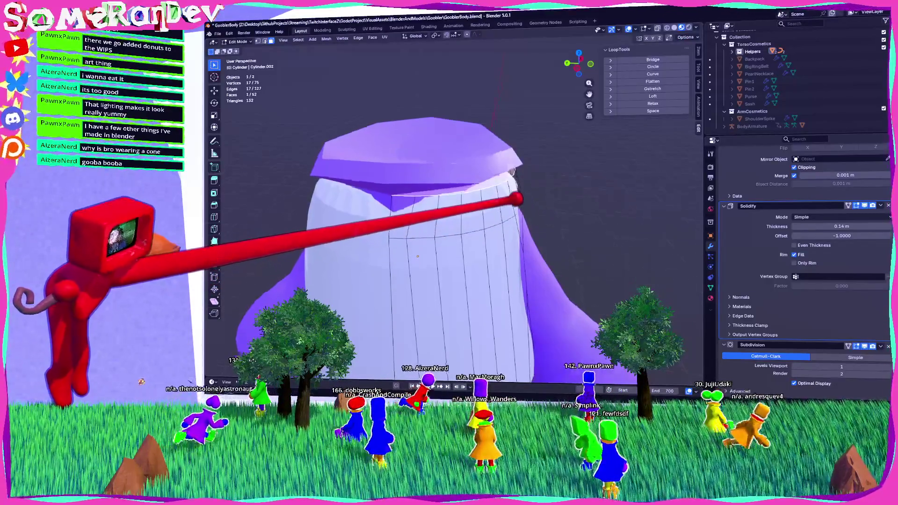
{"action": "left_click", "coordinate": [426, 186]}
{"action": "mouse_move", "coordinate": [426, 187]}
{"action": "middle_mouse_down"}
{"action": "mouse_move", "coordinate": [418, 159]}
{"action": "mouse_move", "coordinate": [421, 185]}
{"action": "middle_mouse_up"}
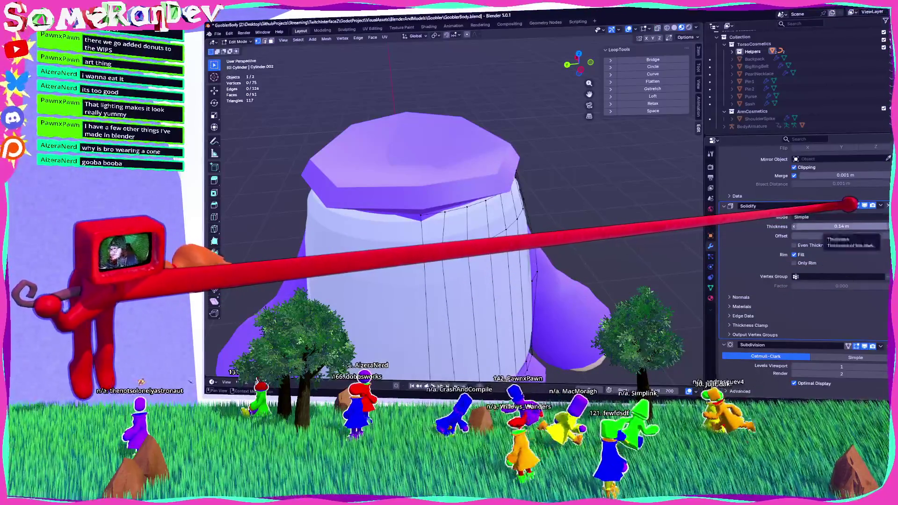
Set the Solidify thickness to 0.1 m and check the result in Object Mode.
{"action": "left_click", "coordinate": [828, 227]}
{"action": "type", "text": "1"}
{"action": "key", "text": "Return"}
{"action": "mouse_move", "coordinate": [602, 304]}
{"action": "middle_mouse_down"}
{"action": "mouse_move", "coordinate": [461, 240]}
{"action": "mouse_move", "coordinate": [482, 226]}
{"action": "mouse_move", "coordinate": [465, 203]}
{"action": "mouse_move", "coordinate": [445, 201]}
{"action": "mouse_move", "coordinate": [569, 199]}
{"action": "middle_mouse_up"}
{"action": "scroll", "coordinate": [568, 199], "scroll_direction": "down", "scroll_amount": 6}
{"action": "mouse_move", "coordinate": [601, 275]}
{"action": "middle_mouse_down"}
{"action": "mouse_move", "coordinate": [577, 259]}
{"action": "mouse_move", "coordinate": [400, 252]}
{"action": "middle_mouse_up"}
{"action": "scroll", "coordinate": [565, 220], "scroll_direction": "up", "scroll_amount": 5}
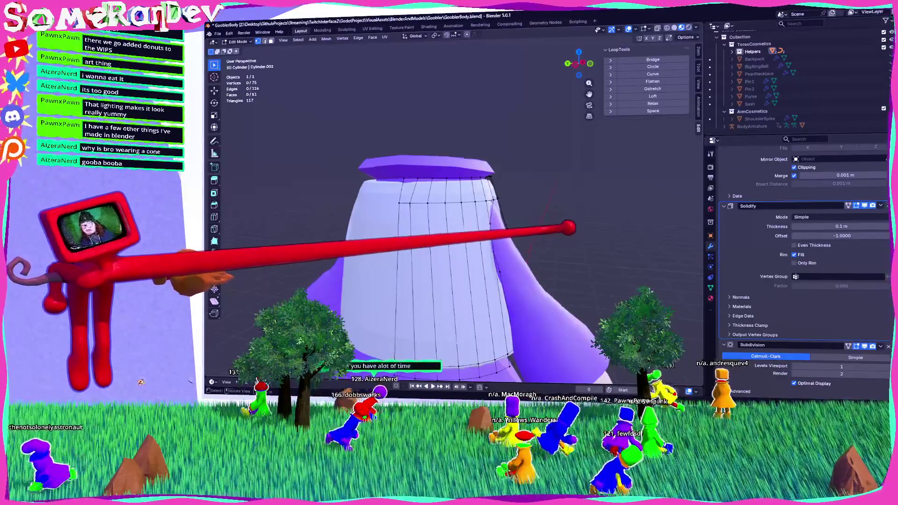
{"action": "key", "text": "Tab"}
{"action": "scroll", "coordinate": [454, 210], "scroll_direction": "down", "scroll_amount": 5}
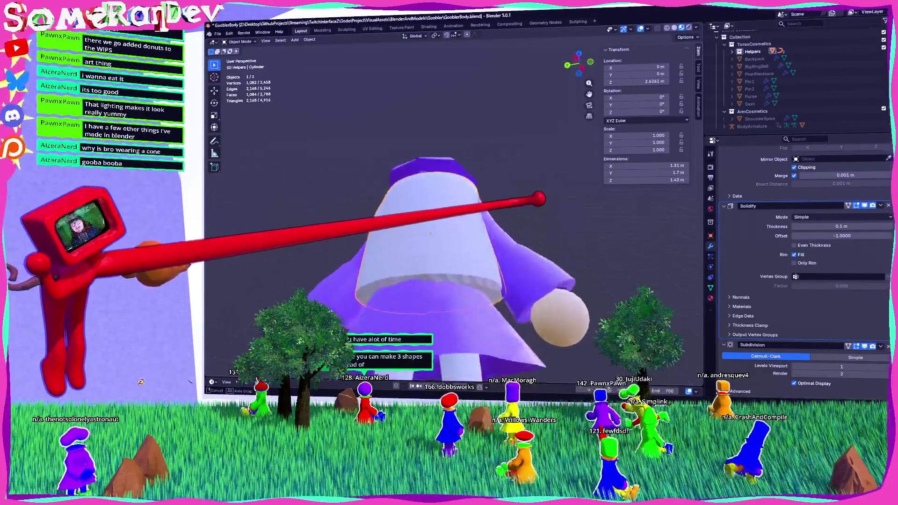
{"action": "key", "text": "Tab"}
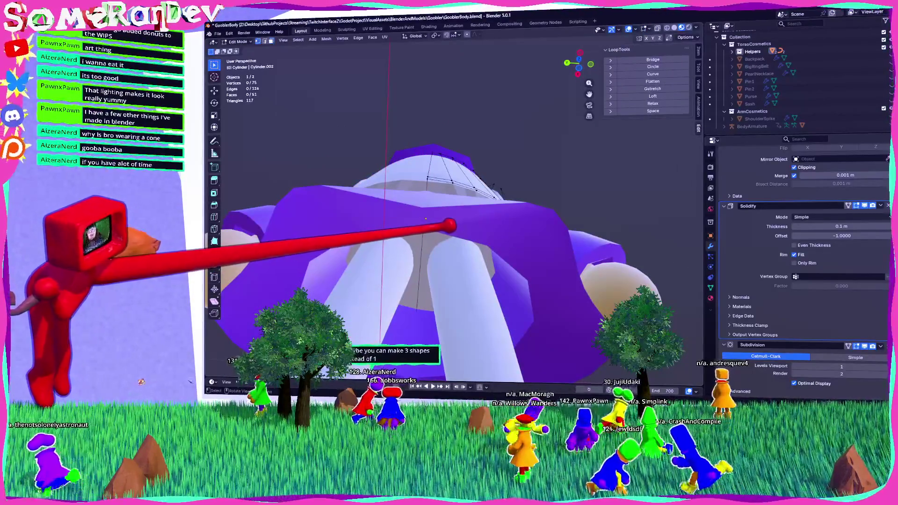
In the vest shell's Edit Mode, select the two vertices at the top of its front opening in front view.
{"action": "mouse_move", "coordinate": [482, 195]}
{"action": "middle_mouse_down"}
{"action": "mouse_move", "coordinate": [477, 213]}
{"action": "mouse_move", "coordinate": [440, 207]}
{"action": "mouse_move", "coordinate": [413, 235]}
{"action": "mouse_move", "coordinate": [321, 230]}
{"action": "mouse_move", "coordinate": [327, 204]}
{"action": "mouse_move", "coordinate": [461, 222]}
{"action": "mouse_move", "coordinate": [477, 269]}
{"action": "mouse_move", "coordinate": [446, 239]}
{"action": "mouse_move", "coordinate": [425, 241]}
{"action": "mouse_move", "coordinate": [451, 225]}
{"action": "mouse_move", "coordinate": [456, 266]}
{"action": "middle_mouse_up"}
{"action": "key", "text": "Tab"}
{"action": "left_click", "coordinate": [456, 266]}
{"action": "key", "text": "Tab"}
{"action": "mouse_move", "coordinate": [395, 186]}
{"action": "middle_mouse_down"}
{"action": "mouse_move", "coordinate": [494, 249]}
{"action": "mouse_move", "coordinate": [421, 224]}
{"action": "mouse_move", "coordinate": [412, 241]}
{"action": "mouse_move", "coordinate": [432, 230]}
{"action": "middle_mouse_up"}
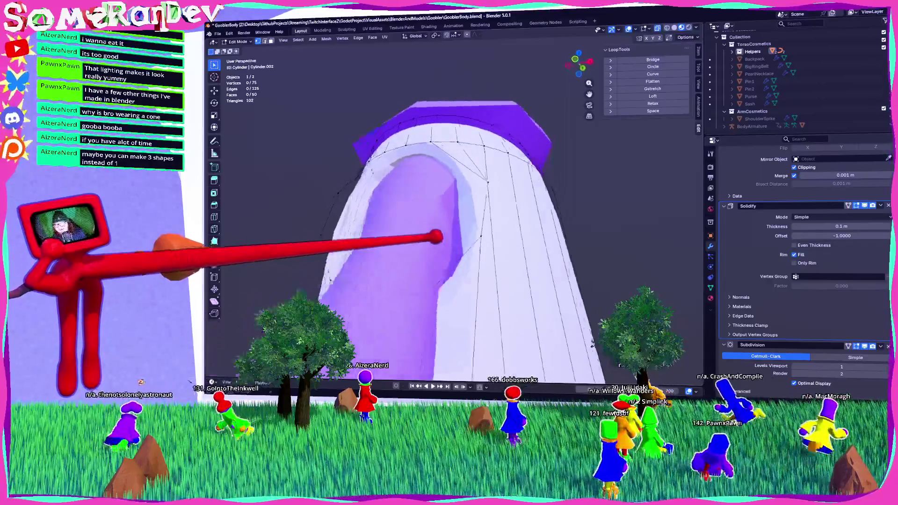
{"action": "left_click", "coordinate": [448, 279]}
{"action": "middle_click_drag", "start_coordinate": [448, 280], "coordinate": [459, 314]}
{"action": "left_click", "coordinate": [390, 294], "text": "shift"}
{"action": "left_click", "coordinate": [580, 61]}
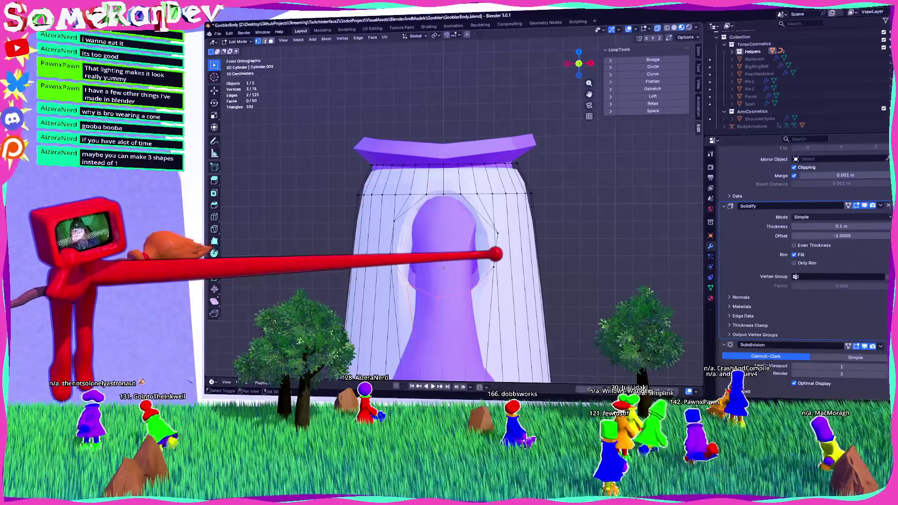
Raise the selected opening vertices about 0.06 m along Z, return to Object Mode and save.
{"action": "key", "text": "g"}
{"action": "key", "text": "z"}
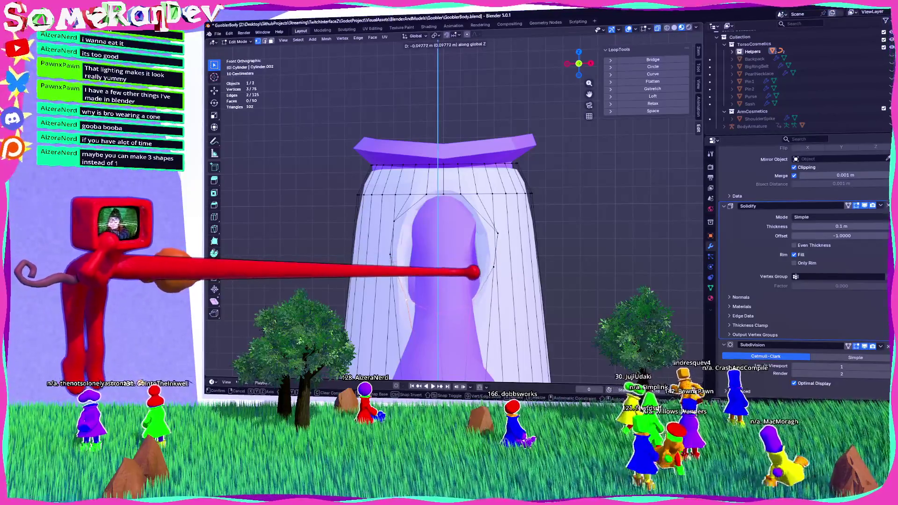
{"action": "left_click", "coordinate": [443, 268]}
{"action": "mouse_move", "coordinate": [443, 267]}
{"action": "middle_mouse_down"}
{"action": "mouse_move", "coordinate": [426, 275]}
{"action": "mouse_move", "coordinate": [455, 279]}
{"action": "mouse_move", "coordinate": [443, 241]}
{"action": "middle_mouse_up"}
{"action": "scroll", "coordinate": [445, 234], "scroll_direction": "down", "scroll_amount": 3}
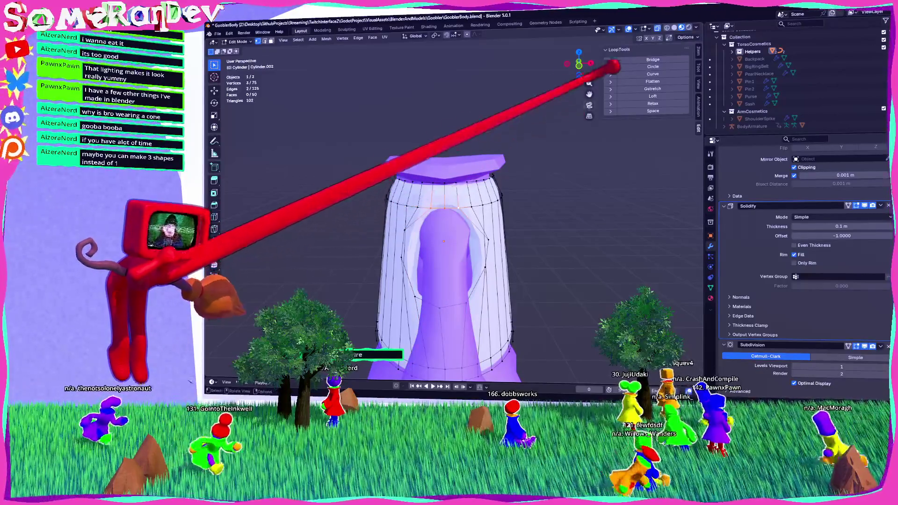
{"action": "left_click", "coordinate": [579, 64]}
{"action": "key", "text": "g"}
{"action": "key", "text": "z"}
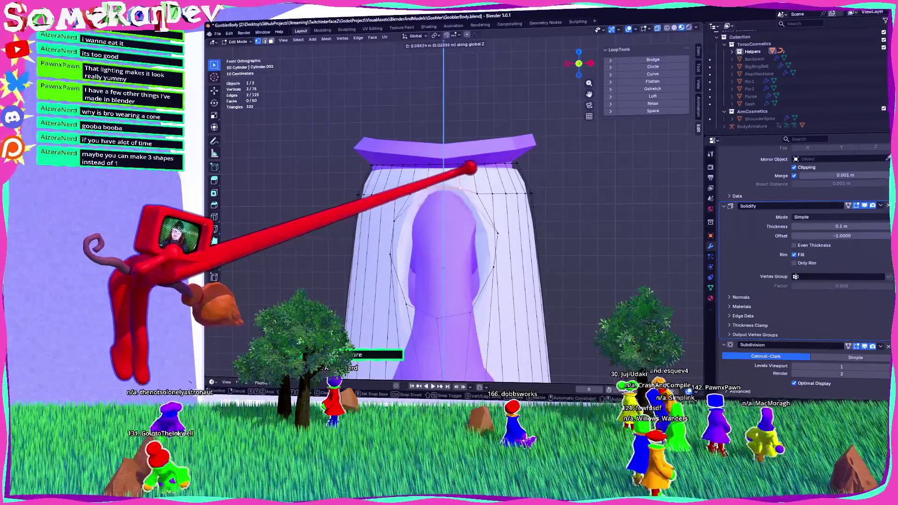
{"action": "key", "text": "Return"}
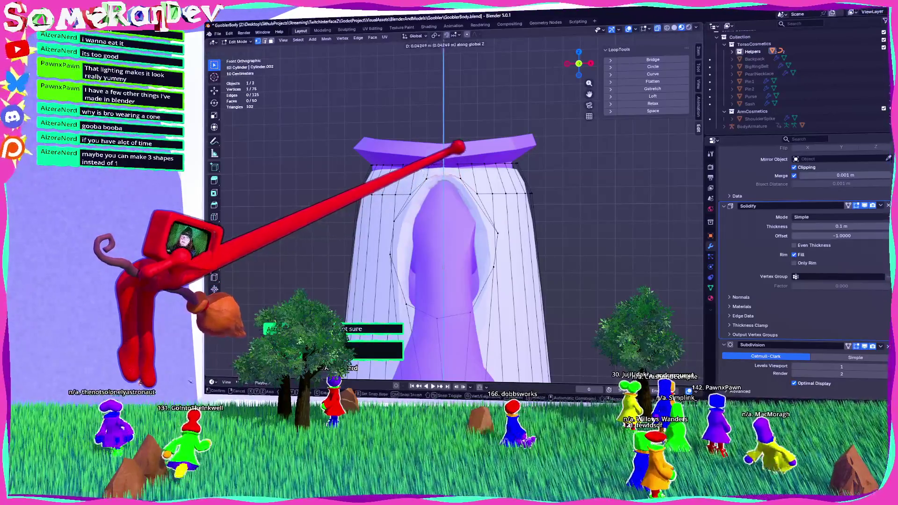
{"action": "mouse_move", "coordinate": [592, 346]}
{"action": "middle_mouse_down"}
{"action": "mouse_move", "coordinate": [580, 346]}
{"action": "mouse_move", "coordinate": [591, 347]}
{"action": "middle_mouse_up"}
{"action": "key", "text": "Tab"}
{"action": "mouse_move", "coordinate": [468, 280]}
{"action": "middle_mouse_down"}
{"action": "mouse_move", "coordinate": [412, 281]}
{"action": "mouse_move", "coordinate": [467, 281]}
{"action": "mouse_move", "coordinate": [433, 274]}
{"action": "middle_mouse_up"}
{"action": "key", "text": "ctrl+s"}
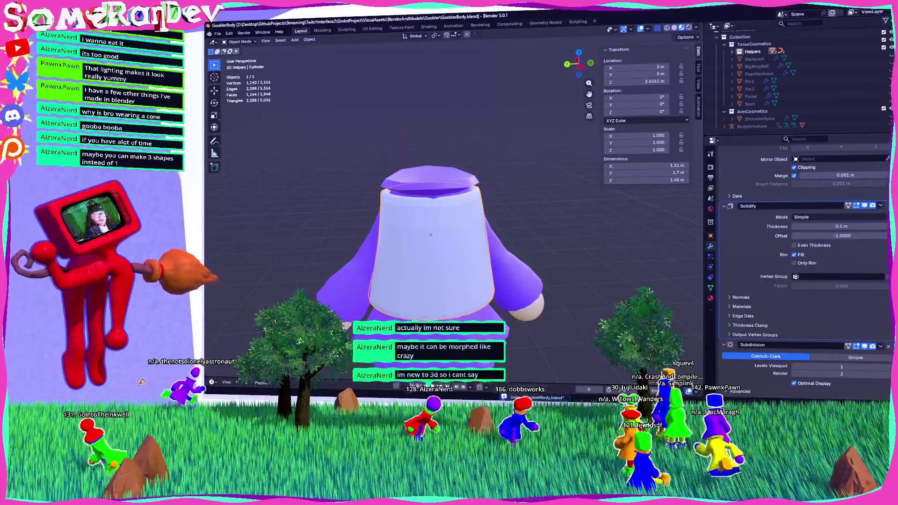
Scale the shell's selected edge loop toward the robe and slide a vertex.
{"action": "mouse_move", "coordinate": [433, 274]}
{"action": "middle_mouse_down"}
{"action": "mouse_move", "coordinate": [452, 274]}
{"action": "mouse_move", "coordinate": [452, 251]}
{"action": "mouse_move", "coordinate": [459, 261]}
{"action": "mouse_move", "coordinate": [464, 241]}
{"action": "mouse_move", "coordinate": [423, 261]}
{"action": "mouse_move", "coordinate": [470, 258]}
{"action": "middle_mouse_up"}
{"action": "key", "text": "Tab"}
{"action": "key", "text": "s"}
{"action": "left_click", "coordinate": [518, 286]}
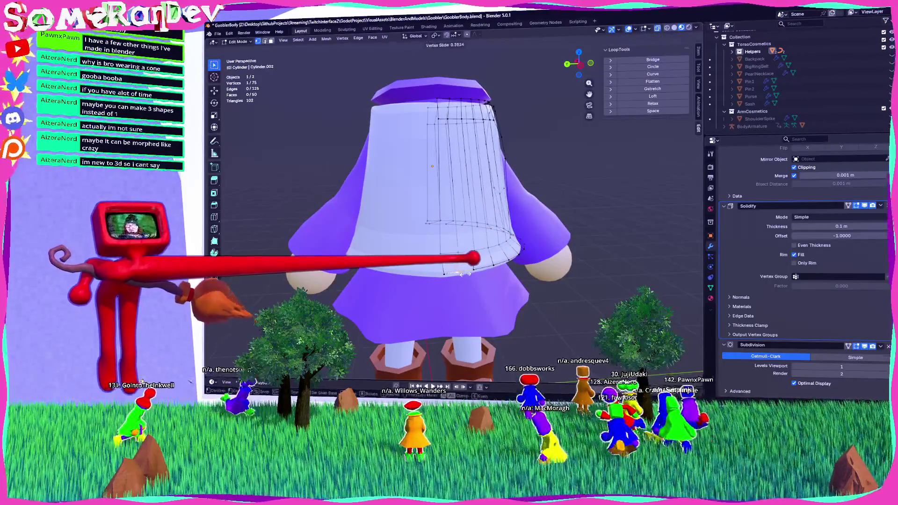
{"action": "left_click", "coordinate": [445, 223]}
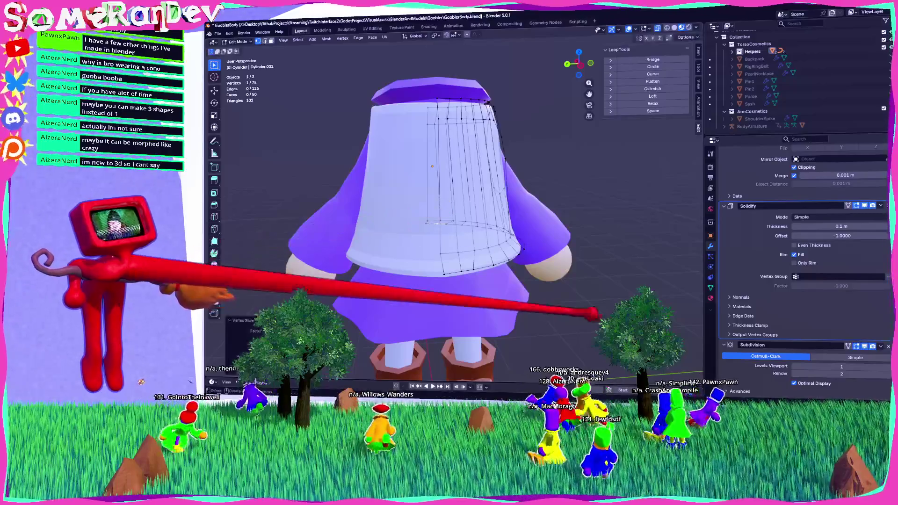
{"action": "key", "text": "Tab"}
{"action": "mouse_move", "coordinate": [450, 211]}
{"action": "middle_mouse_down"}
{"action": "mouse_move", "coordinate": [473, 210]}
{"action": "mouse_move", "coordinate": [451, 211]}
{"action": "mouse_move", "coordinate": [468, 196]}
{"action": "mouse_move", "coordinate": [449, 210]}
{"action": "middle_mouse_up"}
{"action": "scroll", "coordinate": [454, 211], "scroll_direction": "down", "scroll_amount": 5}
{"action": "scroll", "coordinate": [454, 211], "scroll_direction": "up", "scroll_amount": 4}
{"action": "scroll", "coordinate": [450, 210], "scroll_direction": "up", "scroll_amount": 3}
Scale the selected shell vertices closer to the purple robe.
{"action": "key", "text": "Tab"}
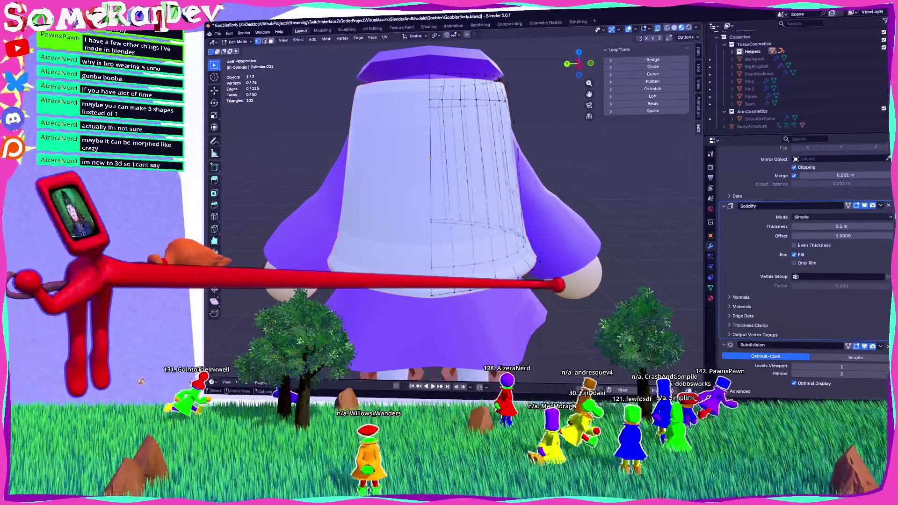
{"action": "middle_click_drag", "start_coordinate": [552, 305], "coordinate": [564, 312]}
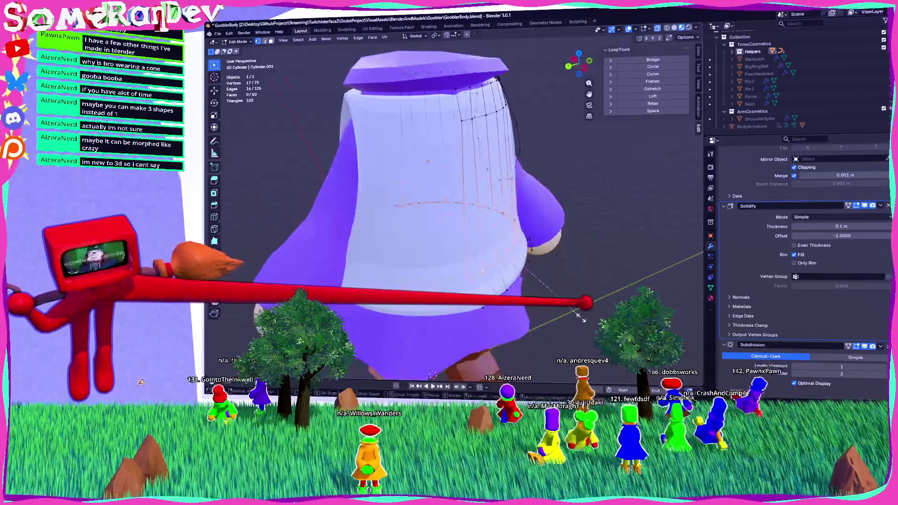
{"action": "key", "text": "s"}
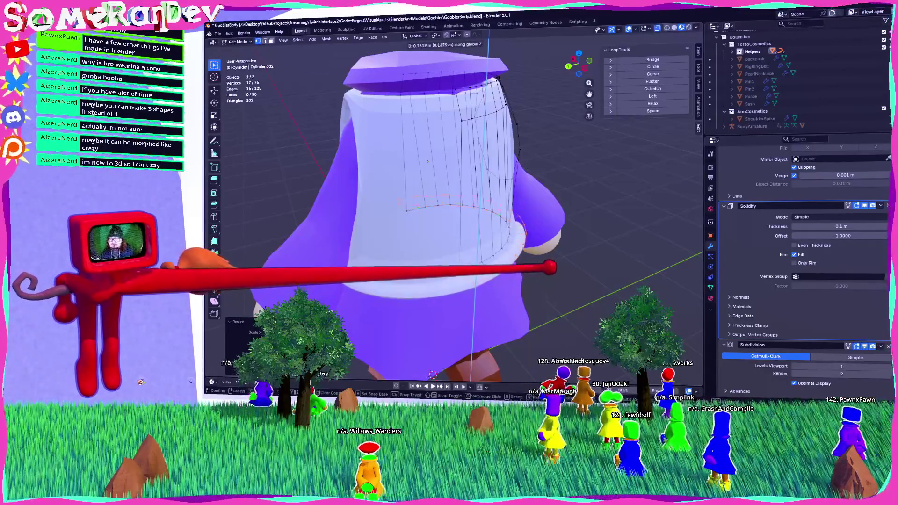
{"action": "key", "text": "Return"}
{"action": "mouse_move", "coordinate": [449, 234]}
{"action": "middle_mouse_down"}
{"action": "mouse_move", "coordinate": [449, 192]}
{"action": "mouse_move", "coordinate": [468, 229]}
{"action": "mouse_move", "coordinate": [505, 236]}
{"action": "middle_mouse_up"}
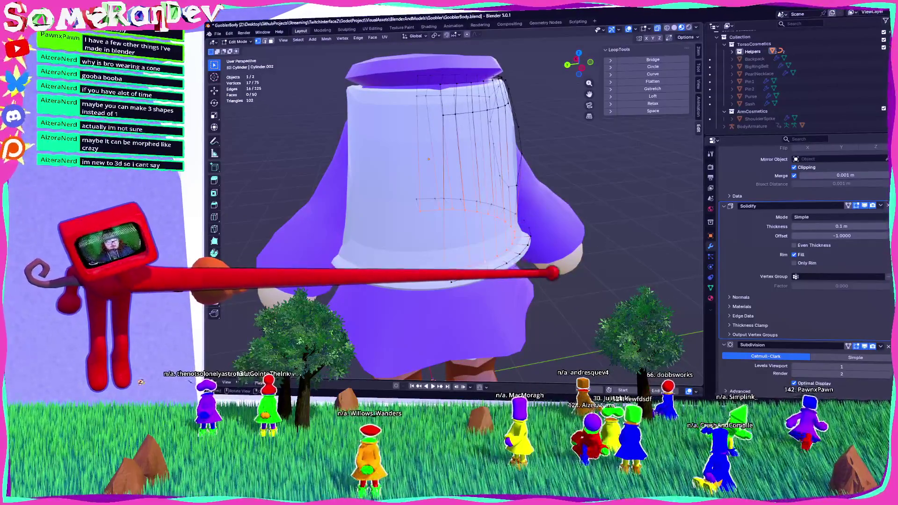
{"action": "mouse_move", "coordinate": [451, 282]}
{"action": "middle_mouse_down"}
{"action": "mouse_move", "coordinate": [515, 243]}
{"action": "mouse_move", "coordinate": [526, 262]}
{"action": "mouse_move", "coordinate": [517, 265]}
{"action": "mouse_move", "coordinate": [518, 319]}
{"action": "middle_mouse_up"}
Scale the vertices near the hem inward and slide one vertex to reshape the front opening.
{"action": "key", "text": "s"}
{"action": "left_click", "coordinate": [527, 234]}
{"action": "key", "text": "g"}
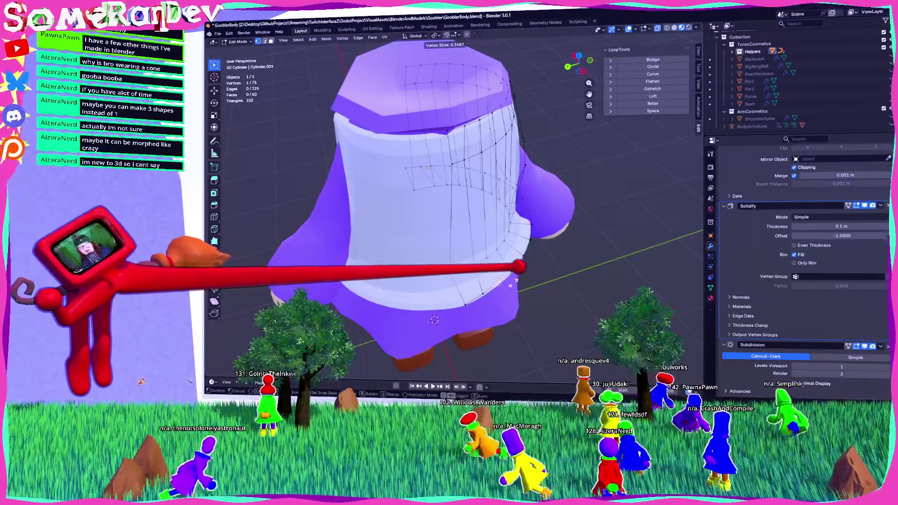
{"action": "left_click", "coordinate": [512, 283]}
{"action": "mouse_move", "coordinate": [512, 284]}
{"action": "middle_mouse_down"}
{"action": "mouse_move", "coordinate": [491, 225]}
{"action": "mouse_move", "coordinate": [464, 290]}
{"action": "middle_mouse_up"}
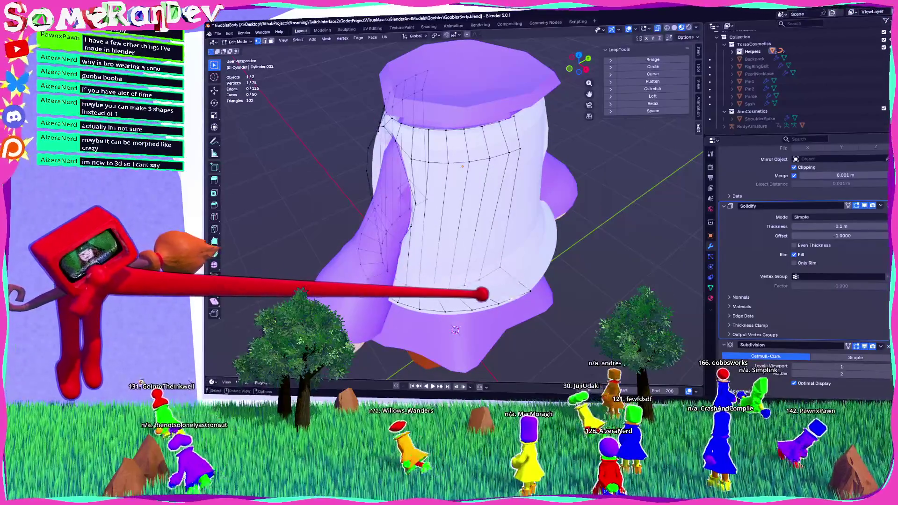
{"action": "middle_click_drag", "start_coordinate": [455, 330], "coordinate": [464, 309]}
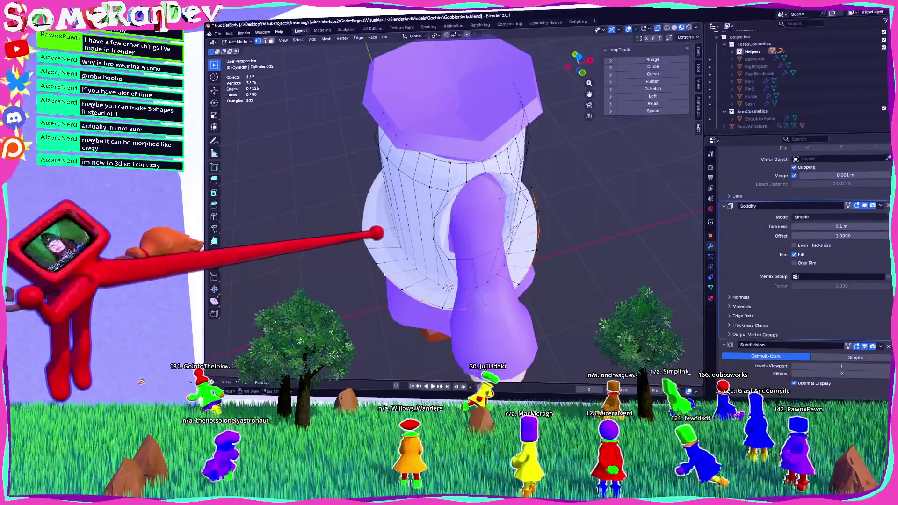
Shrink the selected shell edge vertices inward.
{"action": "key", "text": "s"}
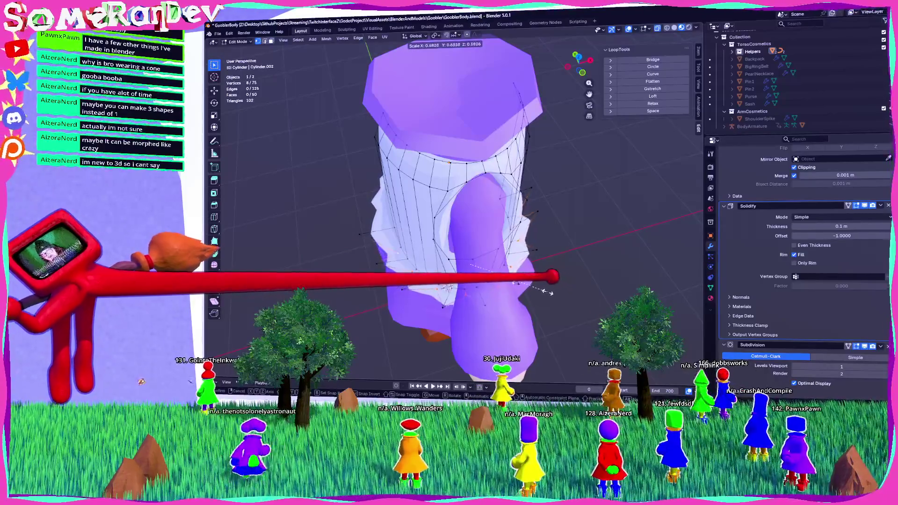
{"action": "left_click", "coordinate": [546, 292]}
{"action": "mouse_move", "coordinate": [546, 292]}
{"action": "middle_mouse_down"}
{"action": "mouse_move", "coordinate": [433, 361]}
{"action": "mouse_move", "coordinate": [452, 334]}
{"action": "mouse_move", "coordinate": [439, 350]}
{"action": "mouse_move", "coordinate": [453, 369]}
{"action": "middle_mouse_up"}
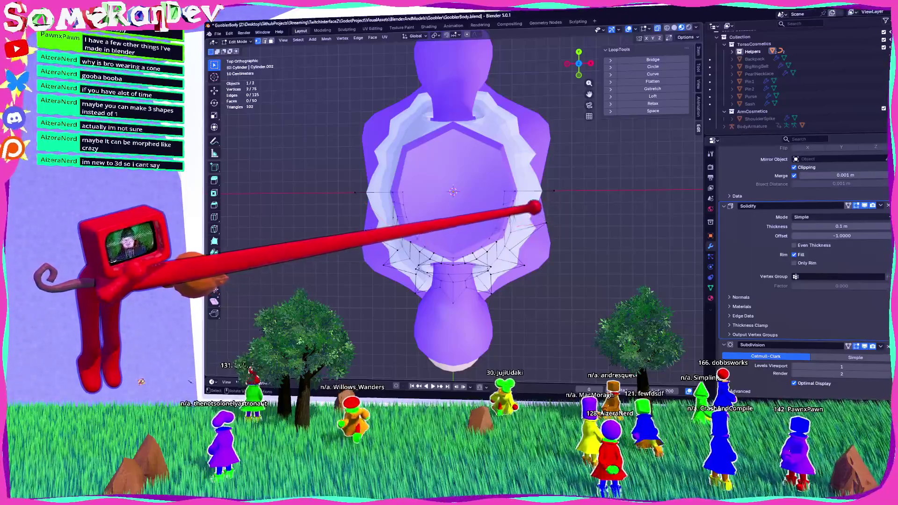
Nudge several hem vertices around the front, then return to Object Mode.
{"action": "key", "text": "g"}
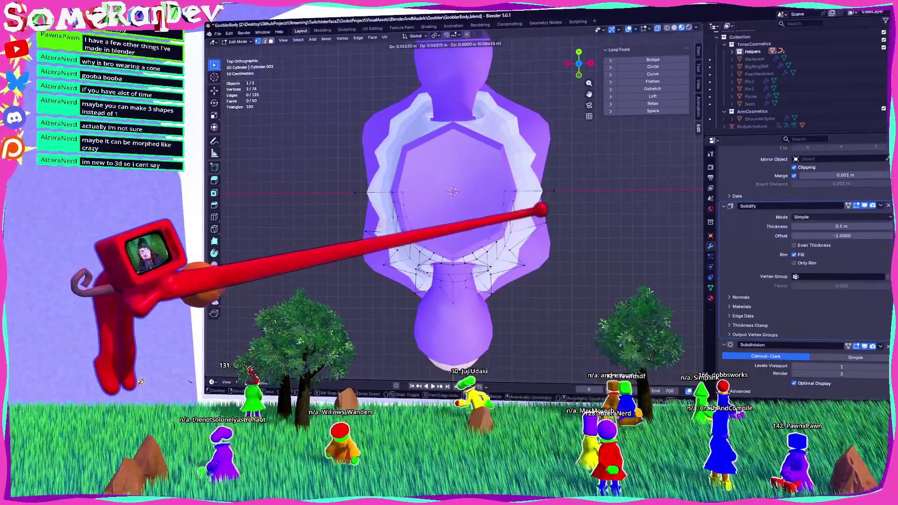
{"action": "key", "text": "Return"}
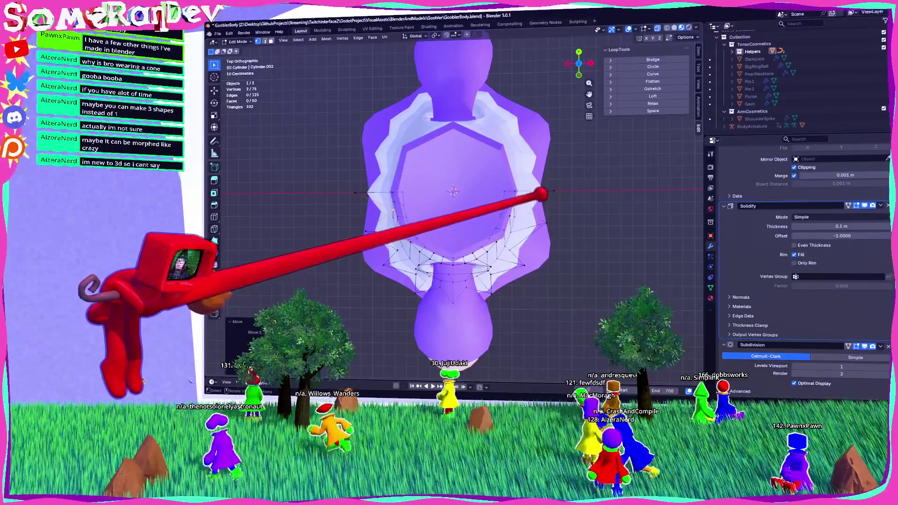
{"action": "key", "text": "Return"}
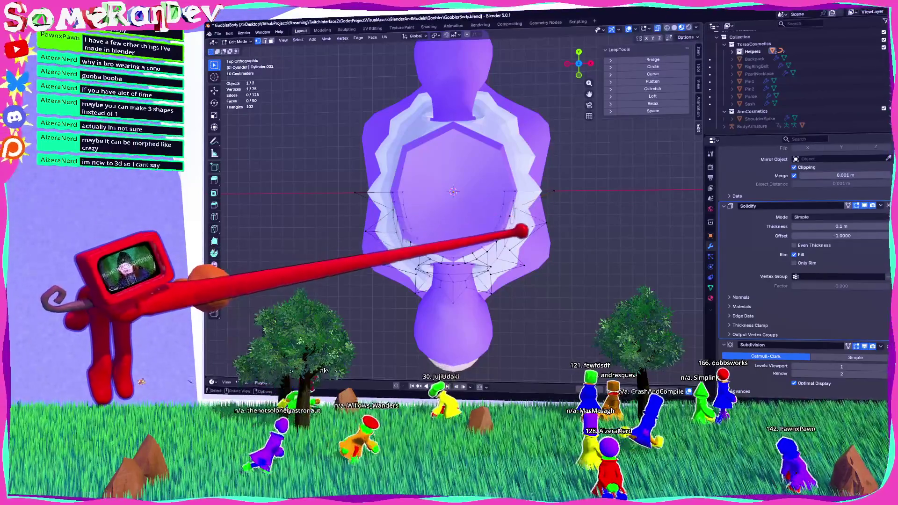
{"action": "key", "text": "g"}
{"action": "key", "text": "Return"}
{"action": "key", "text": "g"}
{"action": "key", "text": "Return"}
{"action": "middle_click_drag", "start_coordinate": [449, 210], "coordinate": [456, 150]}
{"action": "key", "text": "Tab"}
{"action": "scroll", "coordinate": [449, 211], "scroll_direction": "down", "scroll_amount": 4}
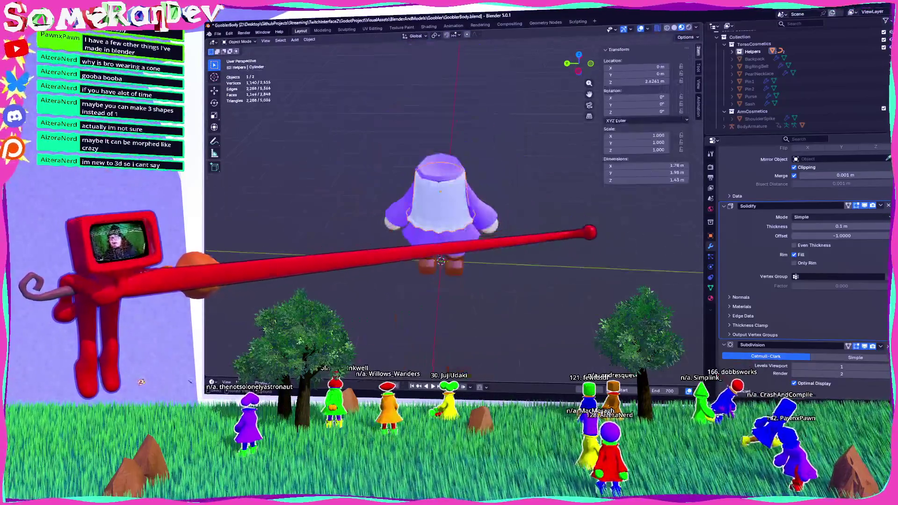
Frame the shell and apply Shade Auto Smooth to it.
{"action": "key", "text": "KP_Decimal"}
{"action": "right_click", "coordinate": [421, 276]}
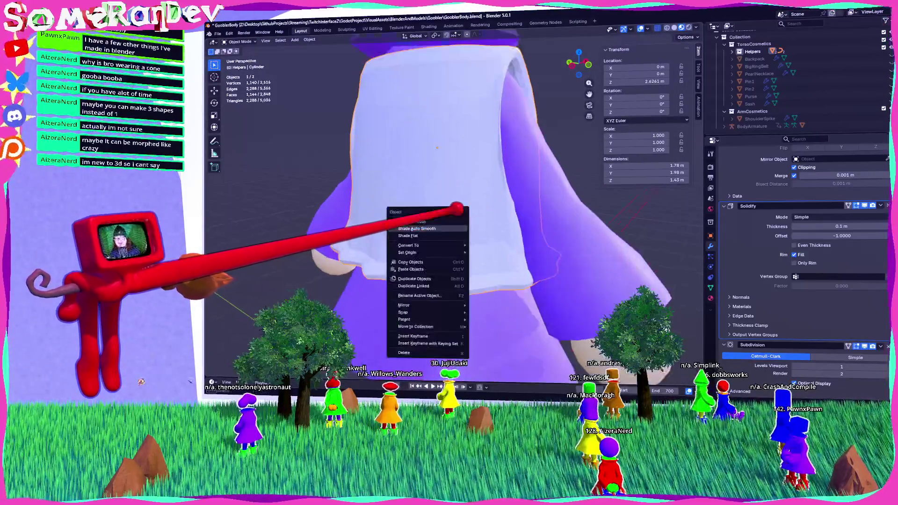
{"action": "left_click", "coordinate": [421, 281]}
{"action": "scroll", "coordinate": [449, 210], "scroll_direction": "down", "scroll_amount": 6}
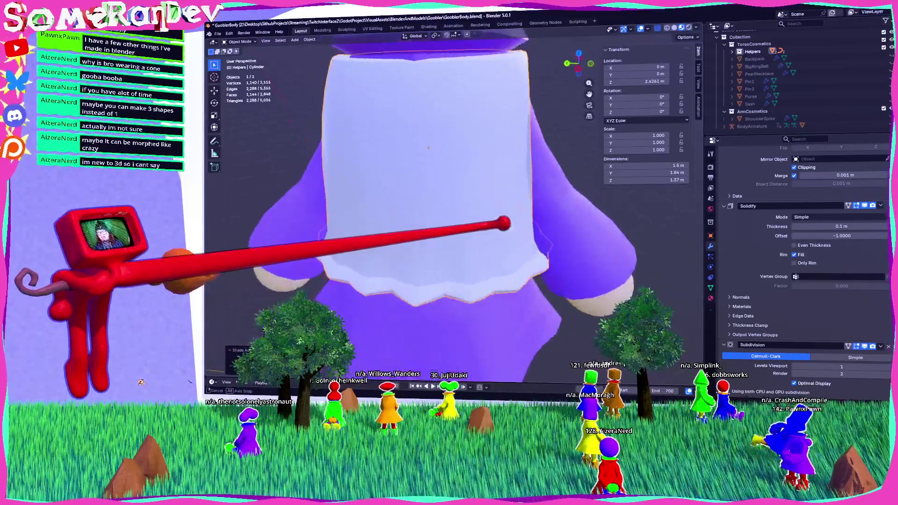
{"action": "middle_click_drag", "start_coordinate": [421, 234], "coordinate": [533, 234]}
{"action": "mouse_move", "coordinate": [435, 211]}
{"action": "middle_mouse_down"}
{"action": "mouse_move", "coordinate": [464, 209]}
{"action": "mouse_move", "coordinate": [449, 215]}
{"action": "middle_mouse_up"}
{"action": "scroll", "coordinate": [449, 215], "scroll_direction": "up", "scroll_amount": 5}
{"action": "scroll", "coordinate": [435, 211], "scroll_direction": "up", "scroll_amount": 3}
Inspect the smoothed shell's mesh in Edit Mode, then return to Object Mode.
{"action": "key", "text": "Tab"}
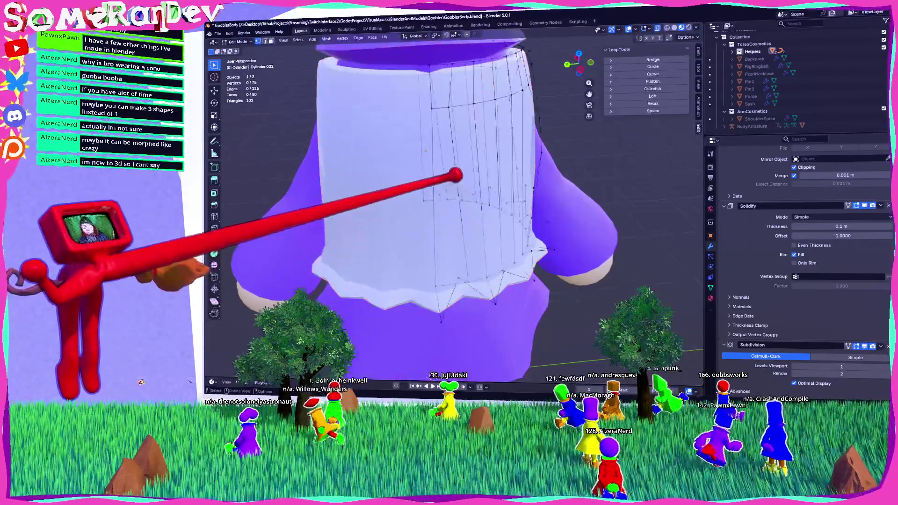
{"action": "middle_click_drag", "start_coordinate": [444, 234], "coordinate": [435, 239]}
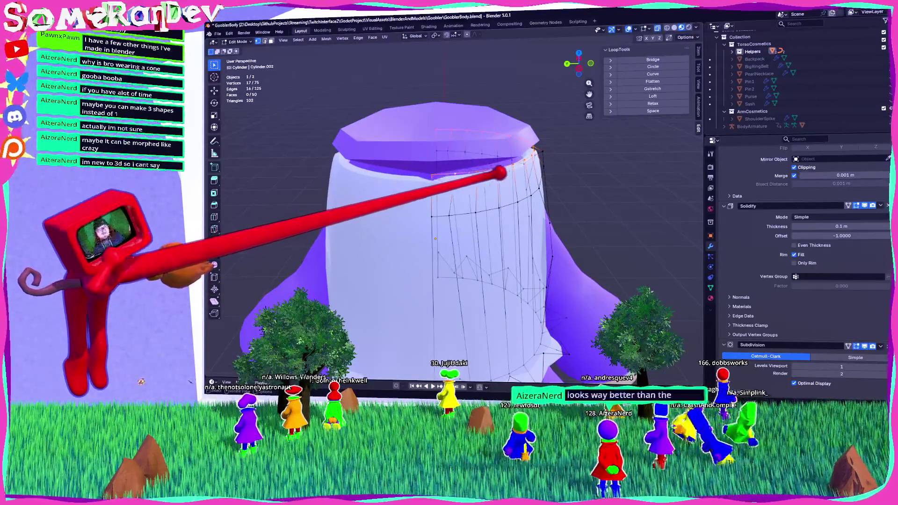
{"action": "scroll", "coordinate": [450, 234], "scroll_direction": "down", "scroll_amount": 3}
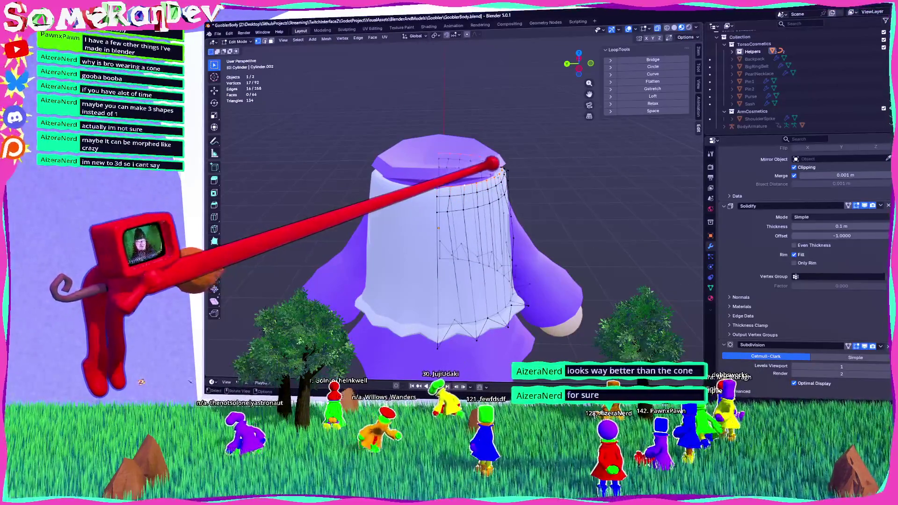
{"action": "mouse_move", "coordinate": [510, 167]}
{"action": "middle_mouse_down"}
{"action": "mouse_move", "coordinate": [602, 175]}
{"action": "mouse_move", "coordinate": [612, 161]}
{"action": "mouse_move", "coordinate": [527, 169]}
{"action": "mouse_move", "coordinate": [552, 234]}
{"action": "mouse_move", "coordinate": [545, 310]}
{"action": "mouse_move", "coordinate": [594, 301]}
{"action": "mouse_move", "coordinate": [472, 341]}
{"action": "mouse_move", "coordinate": [445, 297]}
{"action": "mouse_move", "coordinate": [425, 291]}
{"action": "mouse_move", "coordinate": [596, 315]}
{"action": "mouse_move", "coordinate": [486, 316]}
{"action": "mouse_move", "coordinate": [527, 323]}
{"action": "mouse_move", "coordinate": [564, 299]}
{"action": "middle_mouse_up"}
{"action": "key", "text": "Tab"}
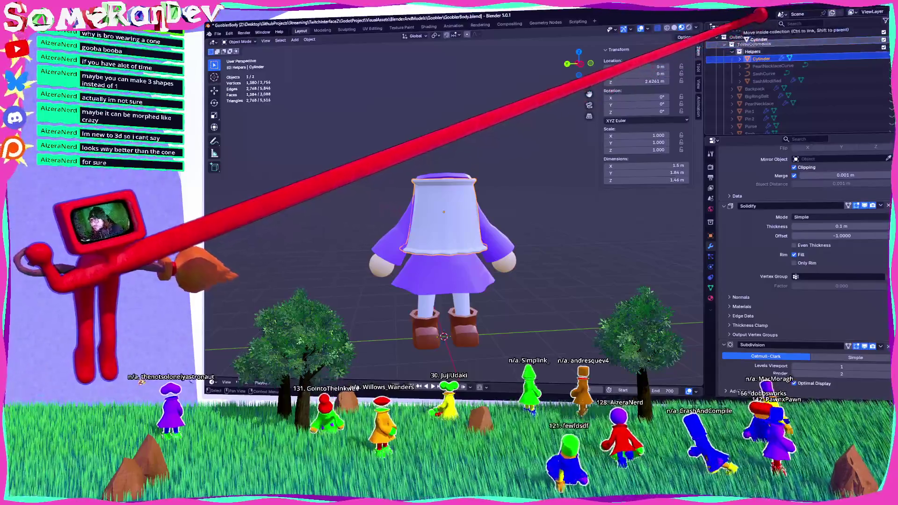
Rename the shell object to 'Vest', deselect it and save the file.
{"action": "left_click_drag", "start_coordinate": [763, 36], "coordinate": [769, 67]}
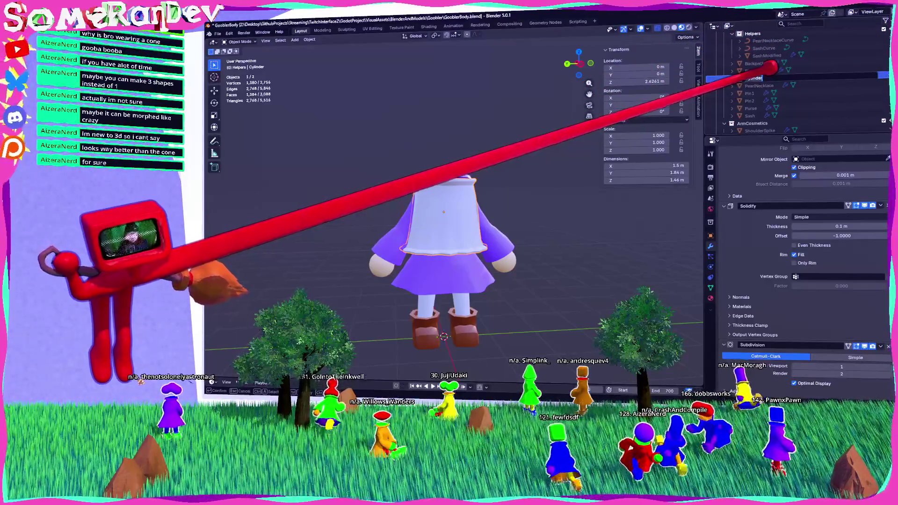
{"action": "type", "text": "Vest"}
{"action": "key", "text": "Return"}
{"action": "key", "text": "alt+a"}
{"action": "middle_click_drag", "start_coordinate": [445, 210], "coordinate": [450, 182]}
{"action": "scroll", "coordinate": [445, 211], "scroll_direction": "up", "scroll_amount": 4}
{"action": "key", "text": "ctrl+s"}
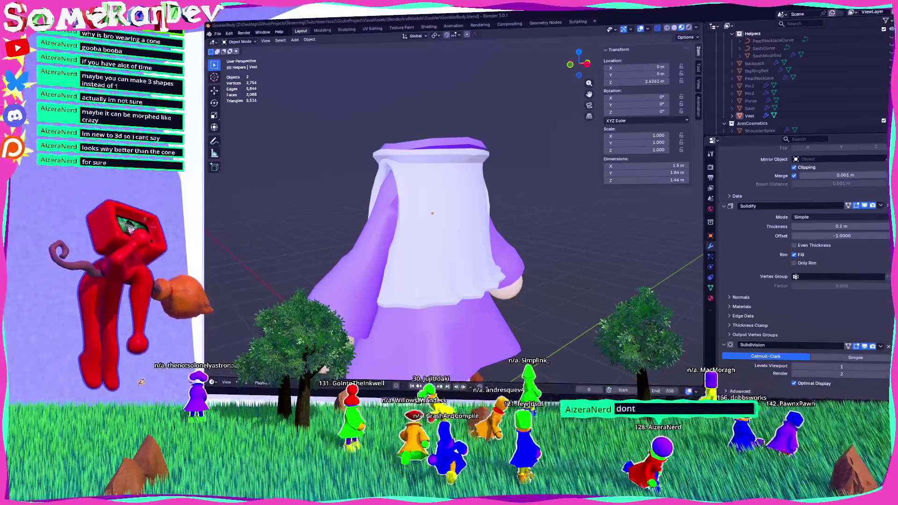
Orbit around the Vest to inspect it, then select it.
{"action": "mouse_move", "coordinate": [381, 170]}
{"action": "middle_mouse_down"}
{"action": "mouse_move", "coordinate": [381, 184]}
{"action": "mouse_move", "coordinate": [496, 184]}
{"action": "mouse_move", "coordinate": [497, 191]}
{"action": "middle_mouse_up"}
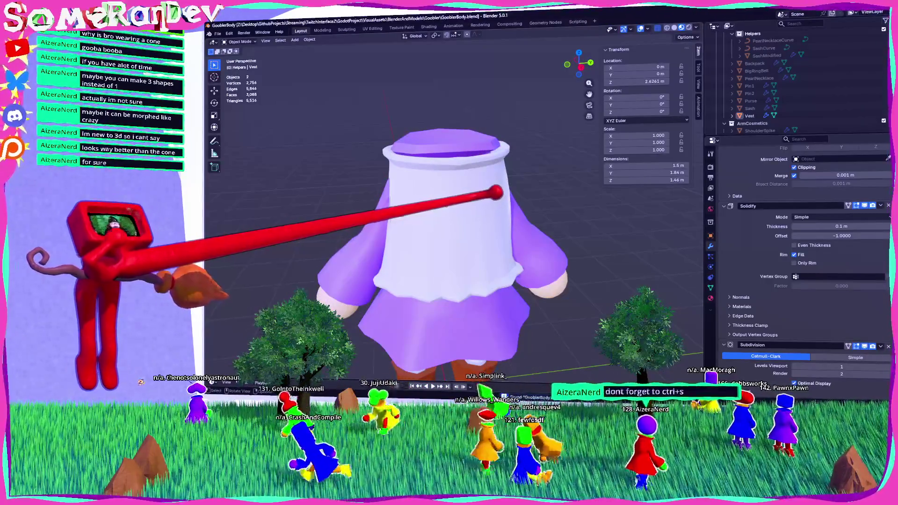
{"action": "mouse_move", "coordinate": [497, 192]}
{"action": "middle_mouse_down"}
{"action": "mouse_move", "coordinate": [491, 244]}
{"action": "mouse_move", "coordinate": [468, 177]}
{"action": "mouse_move", "coordinate": [461, 213]}
{"action": "mouse_move", "coordinate": [433, 211]}
{"action": "mouse_move", "coordinate": [450, 214]}
{"action": "middle_mouse_up"}
{"action": "scroll", "coordinate": [460, 214], "scroll_direction": "down", "scroll_amount": 3}
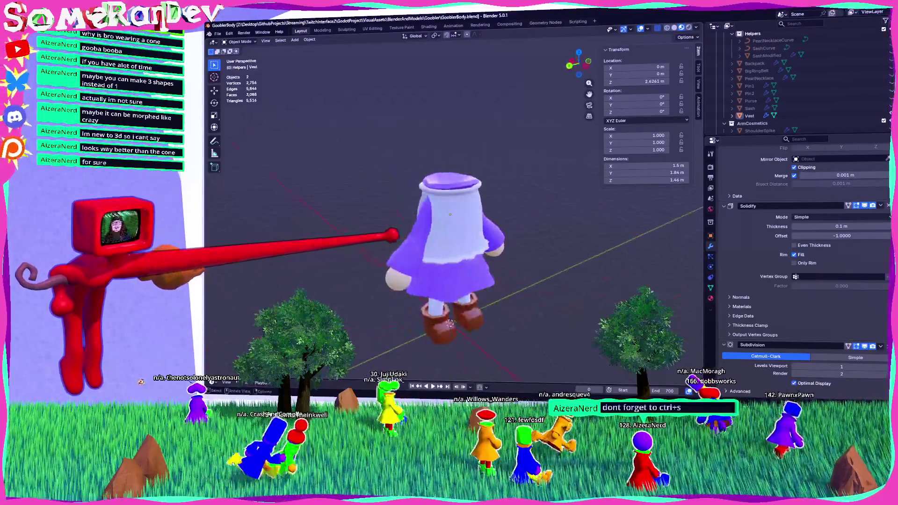
{"action": "left_click", "coordinate": [451, 214]}
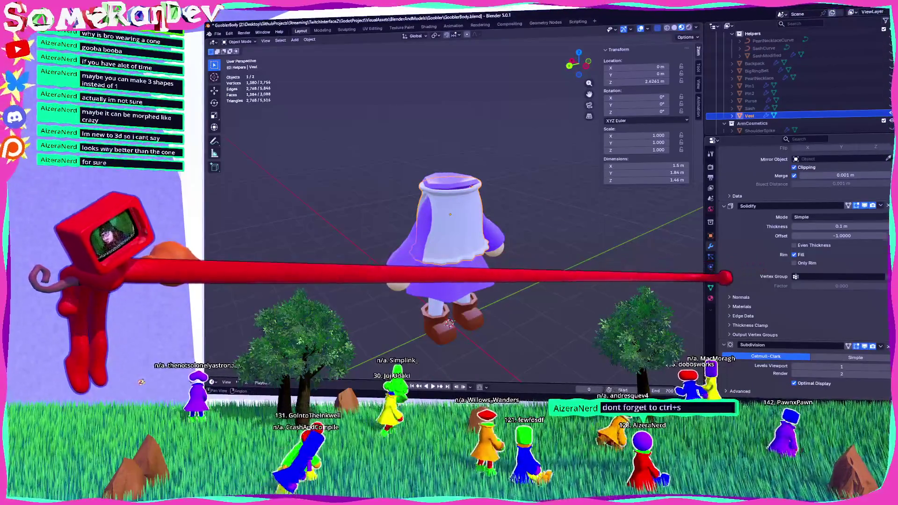
Assign the red MaterialSlot1 material to the Vest.
{"action": "left_click", "coordinate": [710, 298]}
{"action": "left_click", "coordinate": [724, 197]}
{"action": "left_click", "coordinate": [747, 238]}
{"action": "mouse_move", "coordinate": [739, 220]}
{"action": "middle_mouse_down"}
{"action": "mouse_move", "coordinate": [501, 267]}
{"action": "mouse_move", "coordinate": [550, 215]}
{"action": "middle_mouse_up"}
{"action": "left_click", "coordinate": [550, 215]}
Save GooblerBody.blend and inspect the red vest.
{"action": "scroll", "coordinate": [447, 220], "scroll_direction": "up", "scroll_amount": 4}
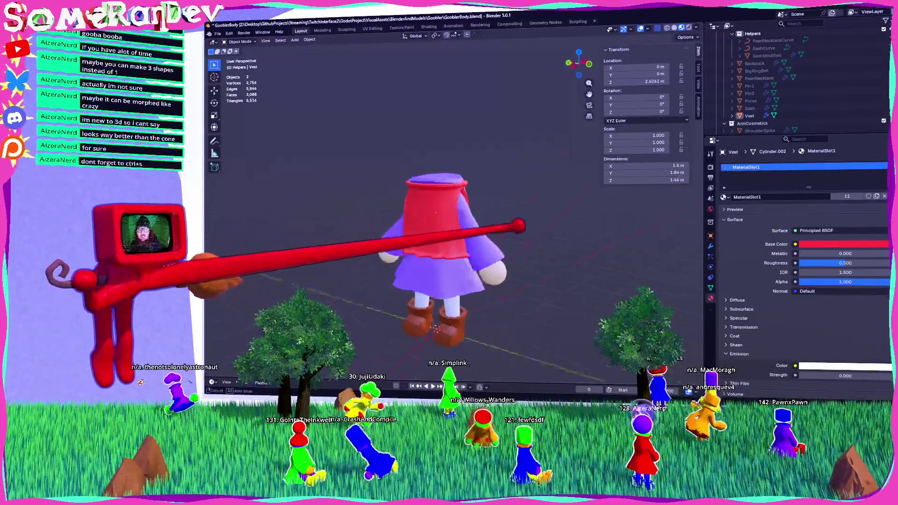
{"action": "key", "text": "ctrl+s"}
{"action": "mouse_move", "coordinate": [447, 220]}
{"action": "middle_mouse_down"}
{"action": "mouse_move", "coordinate": [389, 224]}
{"action": "mouse_move", "coordinate": [451, 215]}
{"action": "middle_mouse_up"}
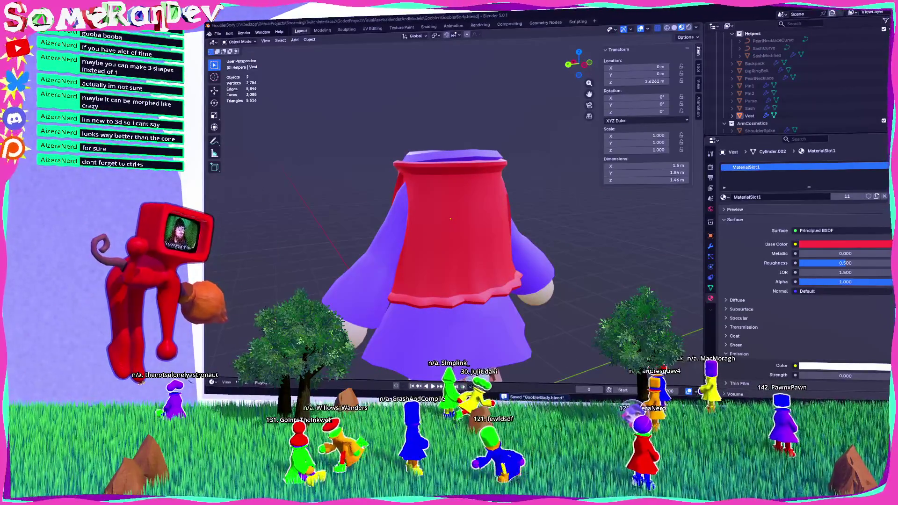